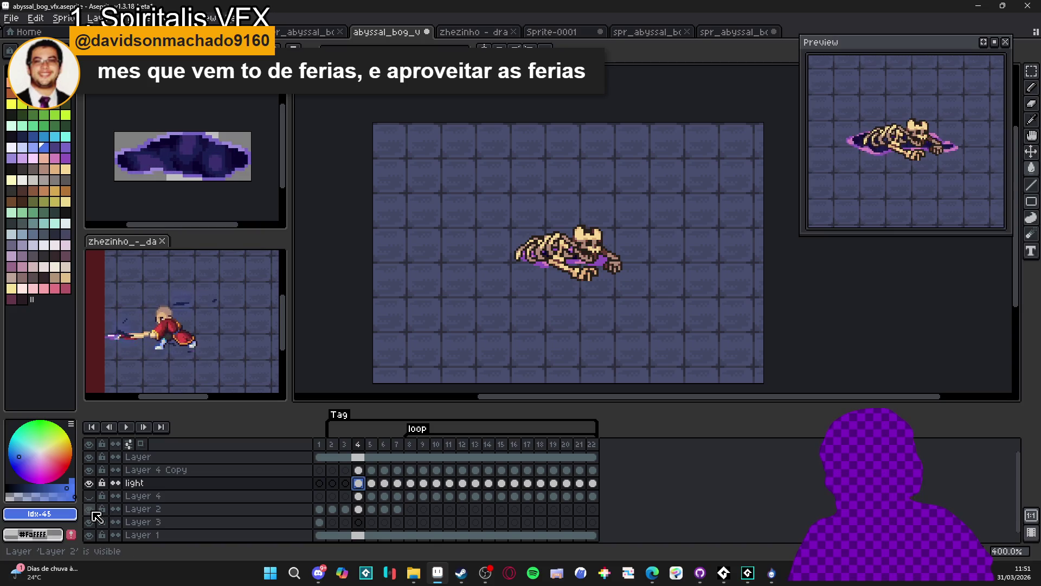
- Move the light layer below Layer 2 and select its cels in frames 4–22
left_click(185, 484)
left_click_drag(198, 497, 190, 515)
left_click(359, 513)
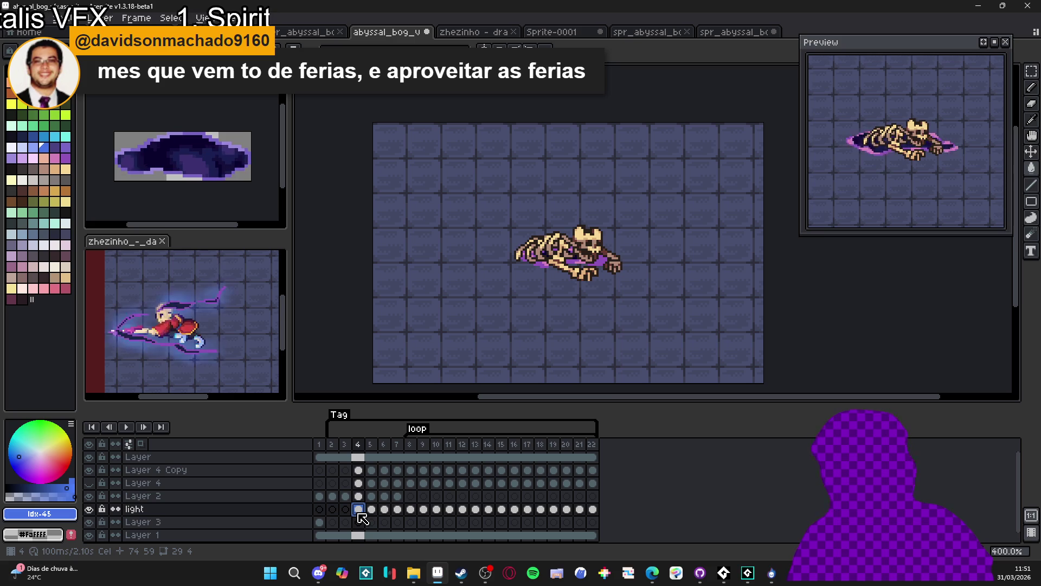
left_click_drag(358, 513, 595, 509)
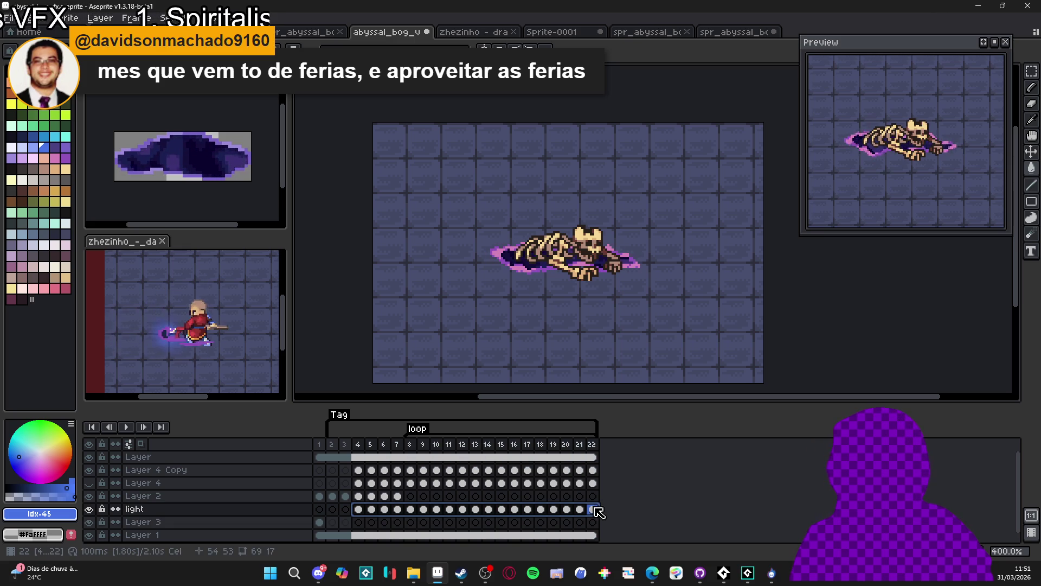
- Compare blur previews and apply the blur-17x17 convolution matrix to the selected light cels
key("ctrl+f")
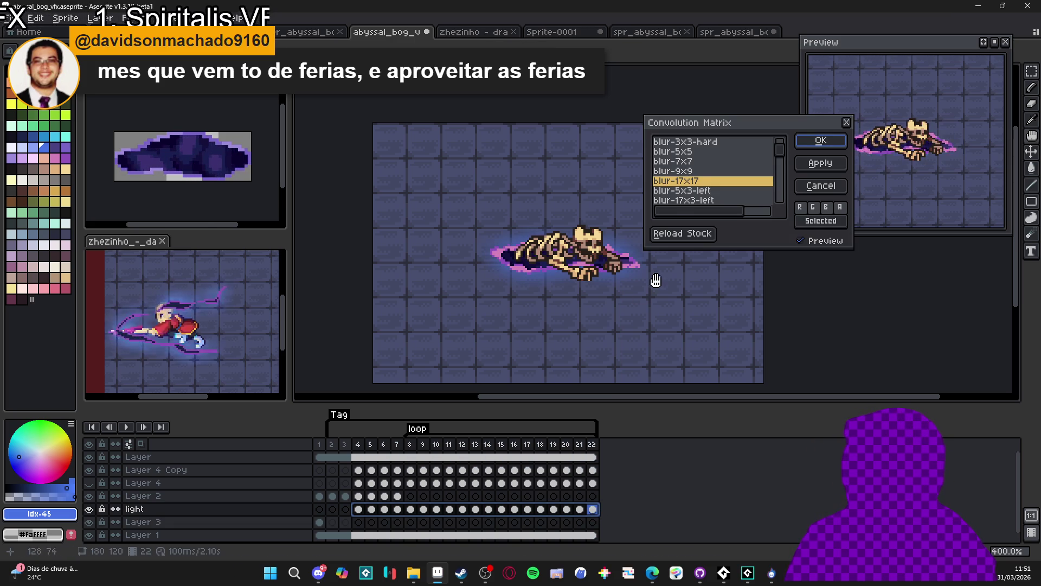
left_click(691, 171)
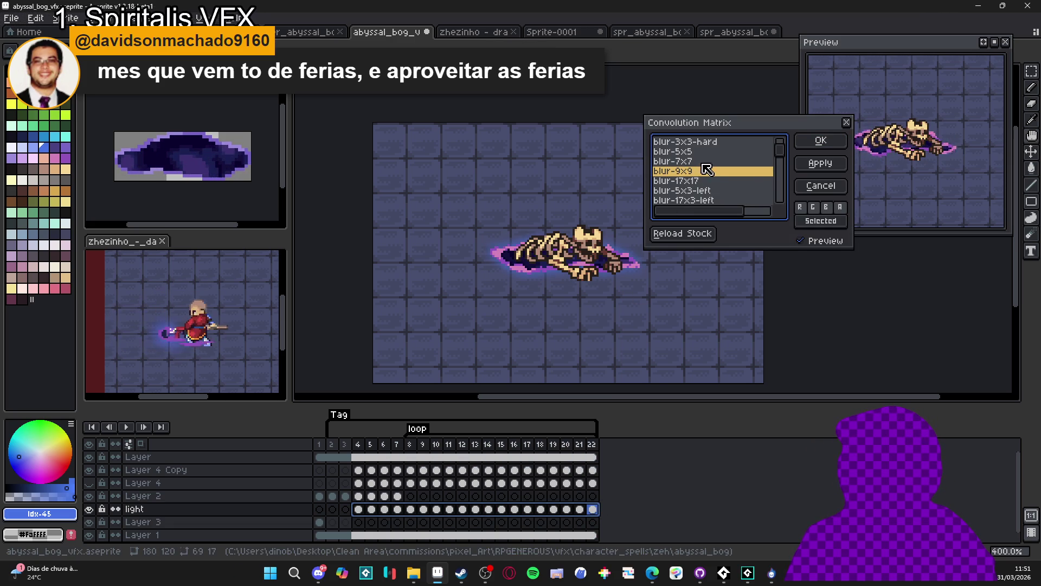
left_click(703, 165)
left_click(709, 172)
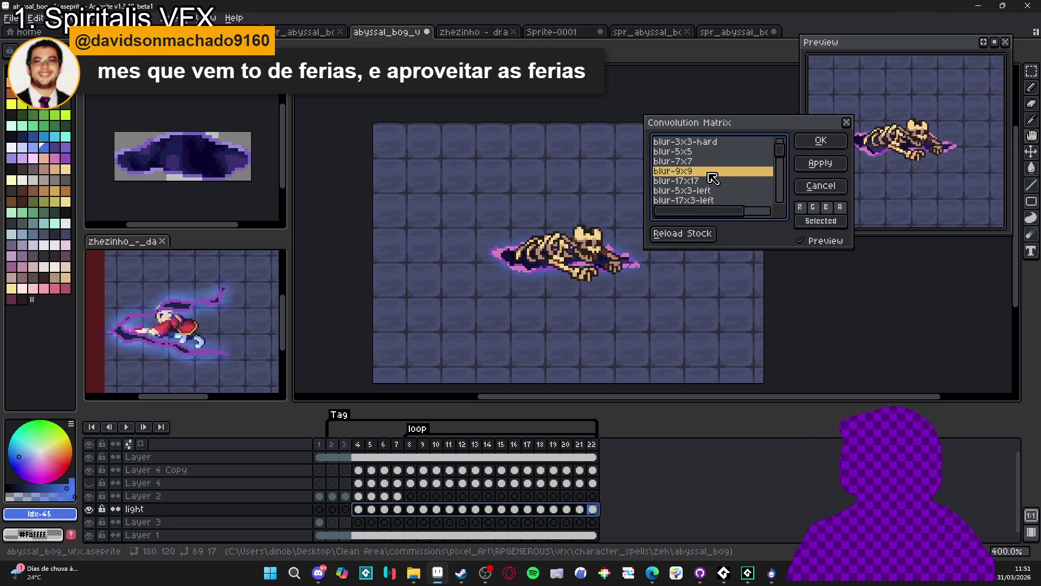
left_click(715, 181)
left_click(711, 172)
left_click(716, 181)
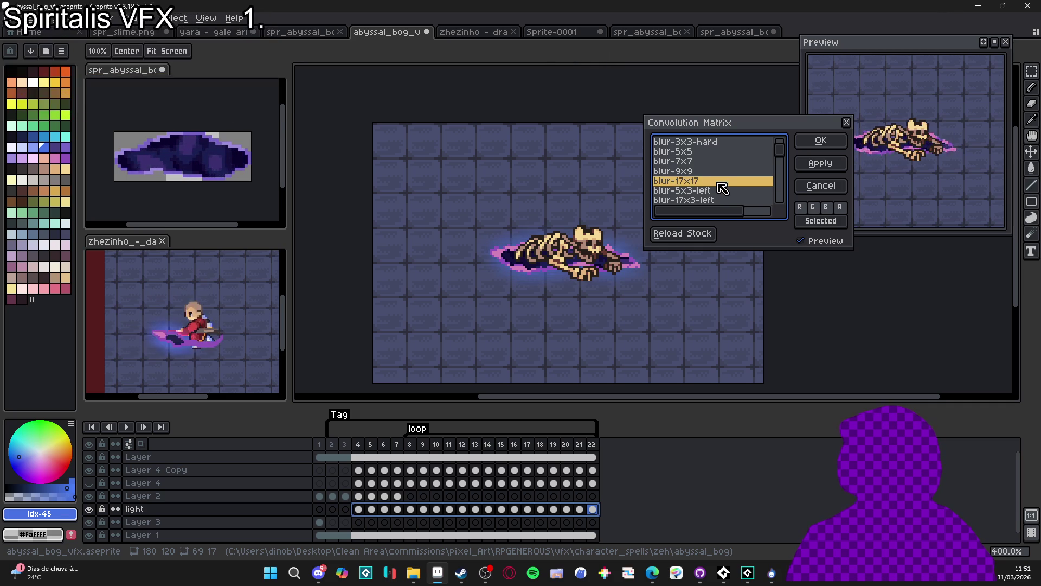
left_click(820, 141)
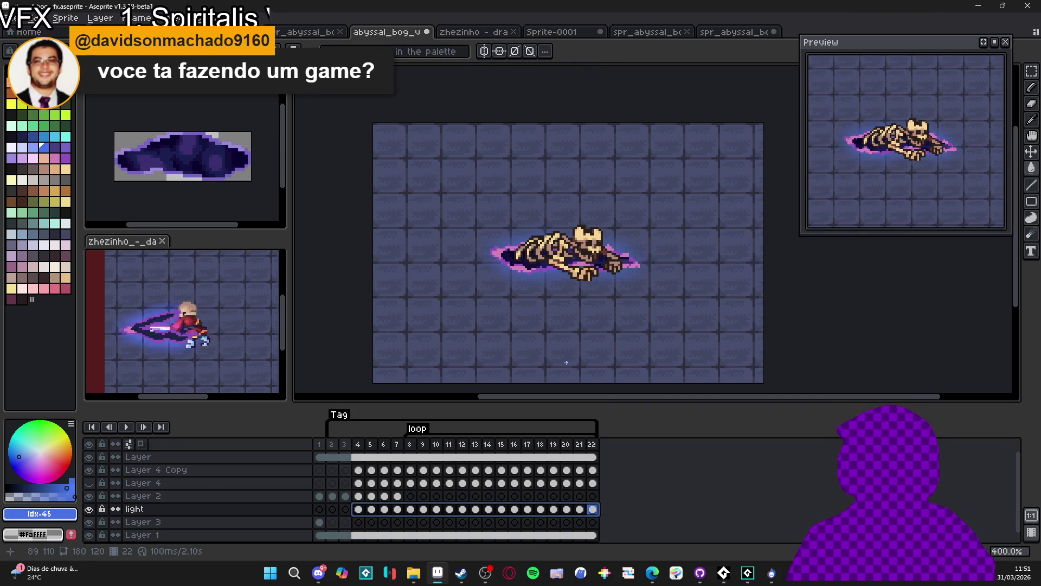
left_click(334, 496)
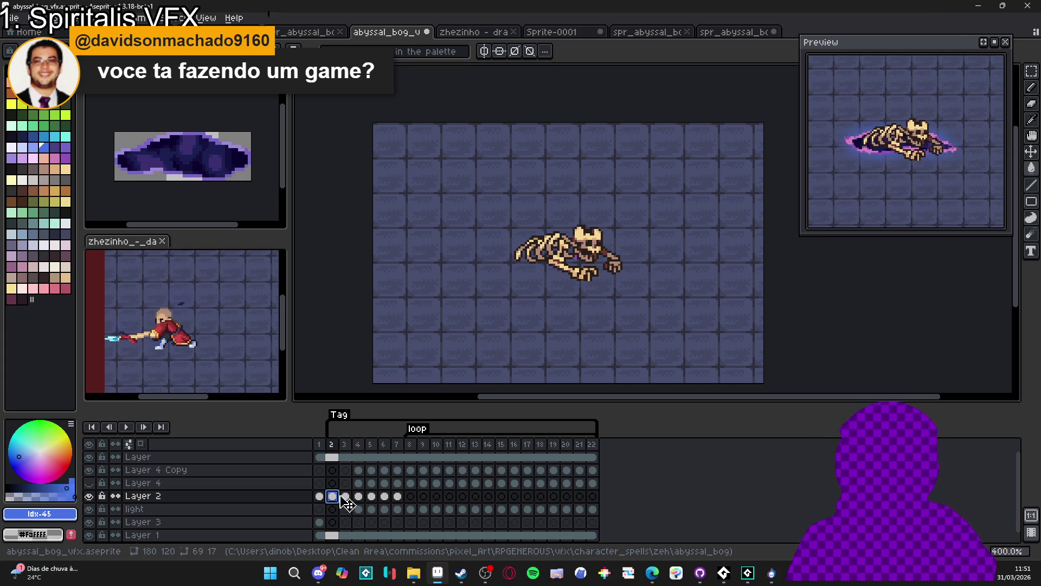
left_click(348, 502)
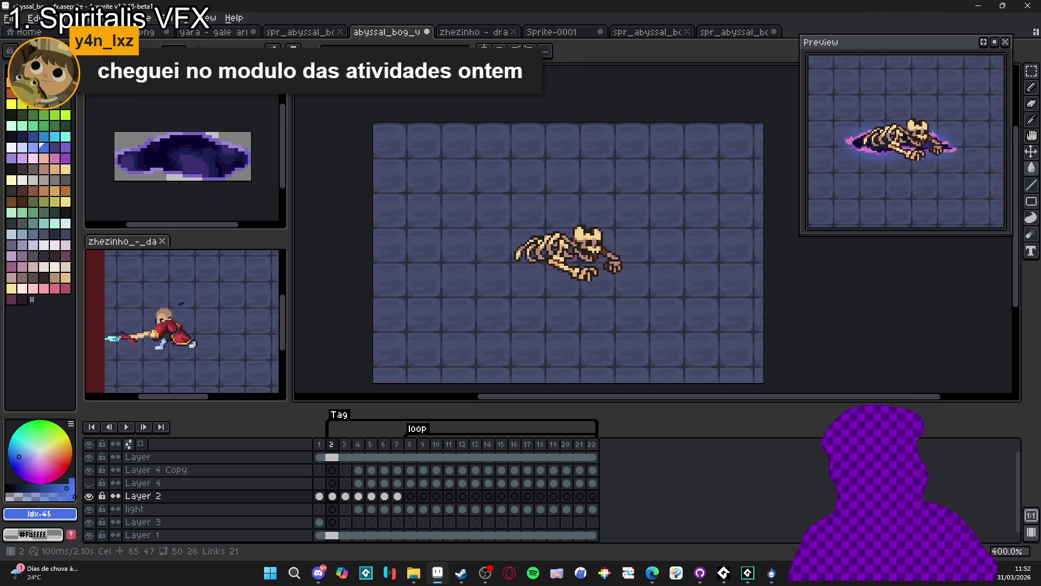
- In the Steam store, search 'dininho' and open the Dininho Adventures: Definitive Edition page
left_click(461, 573)
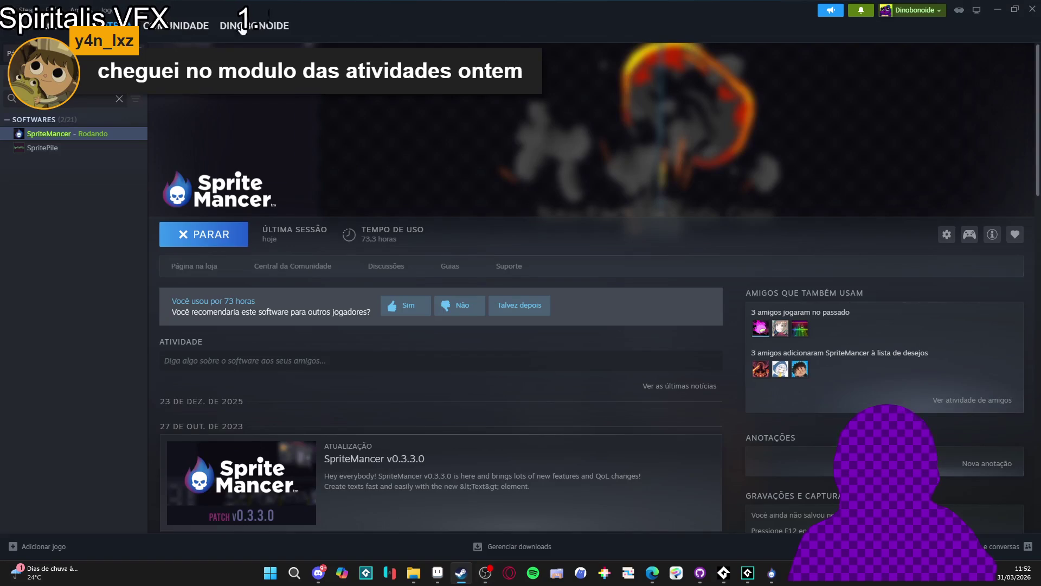
left_click(65, 39)
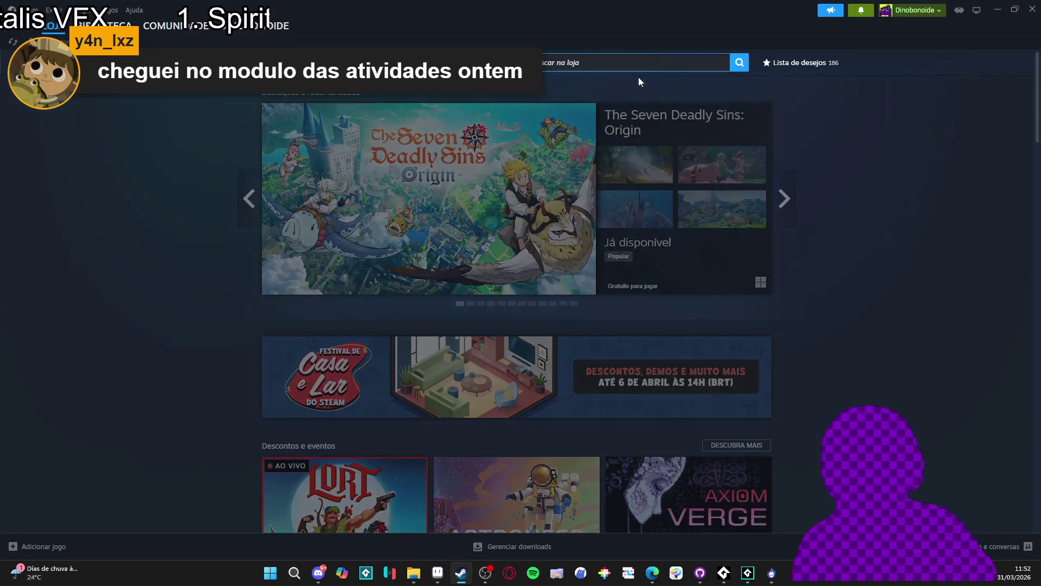
left_click(639, 76)
type("dininho")
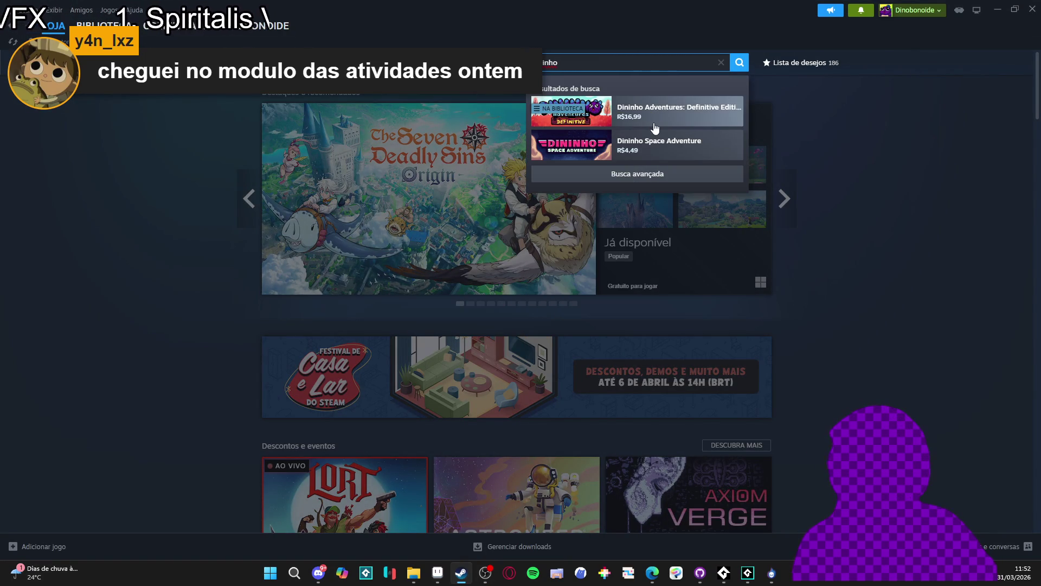
left_click(655, 128)
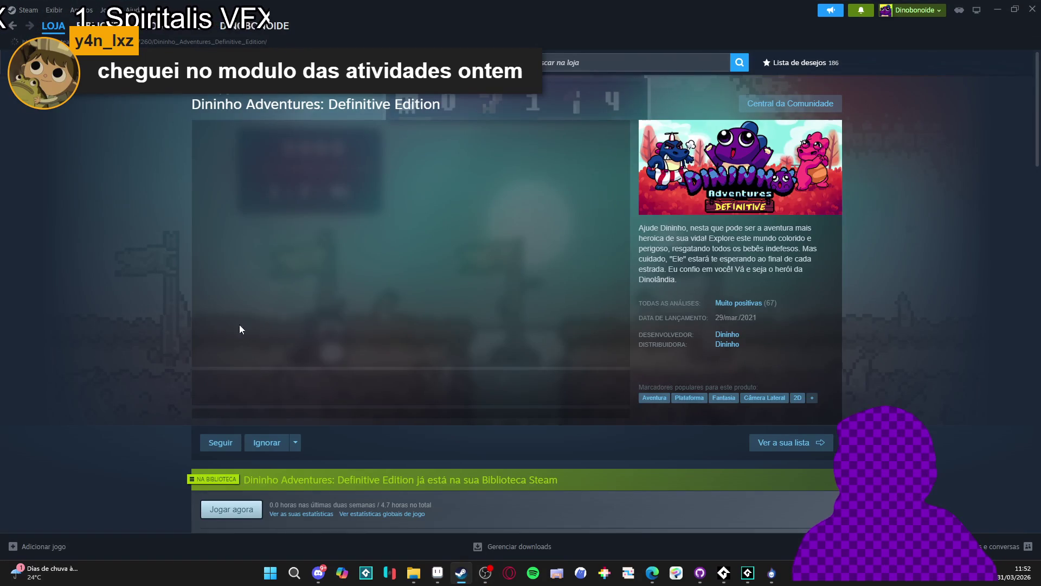
- Copy the store page URL with Copiar URL da página, then minimize Steam
scroll(167, 254, "down", 2)
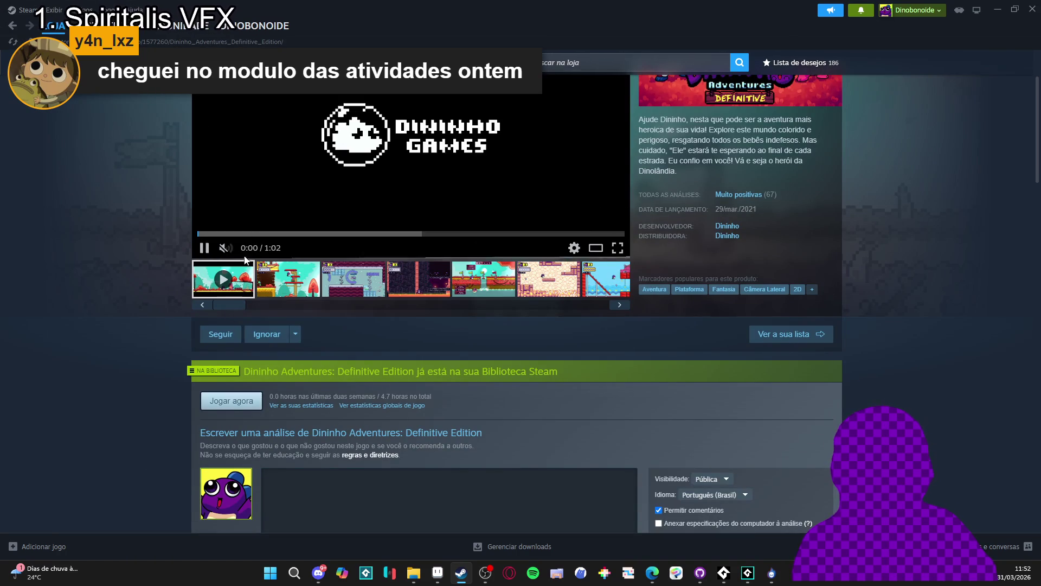
right_click(106, 274)
left_click(157, 345)
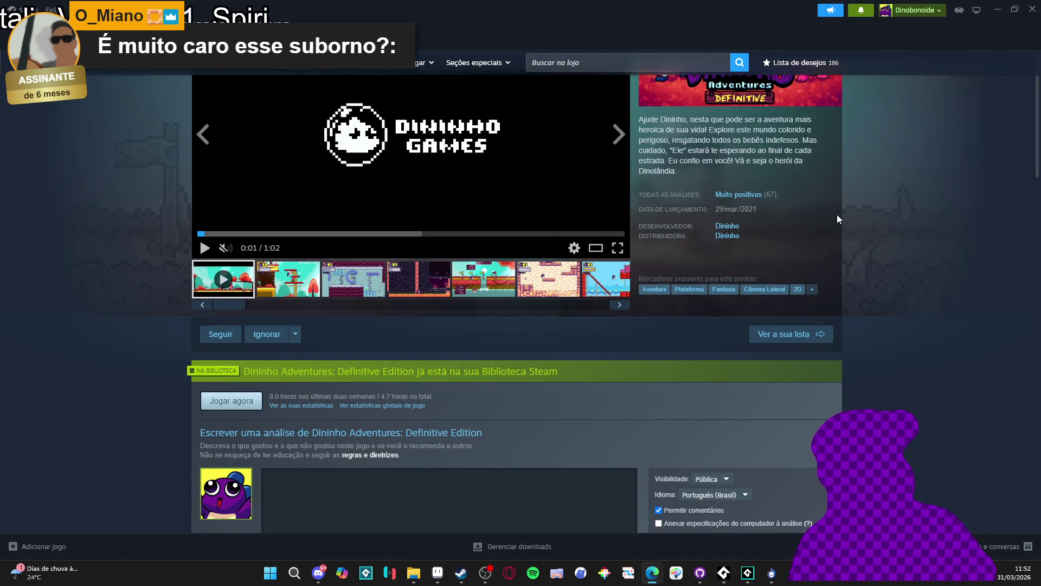
scroll(868, 253, "up", 3)
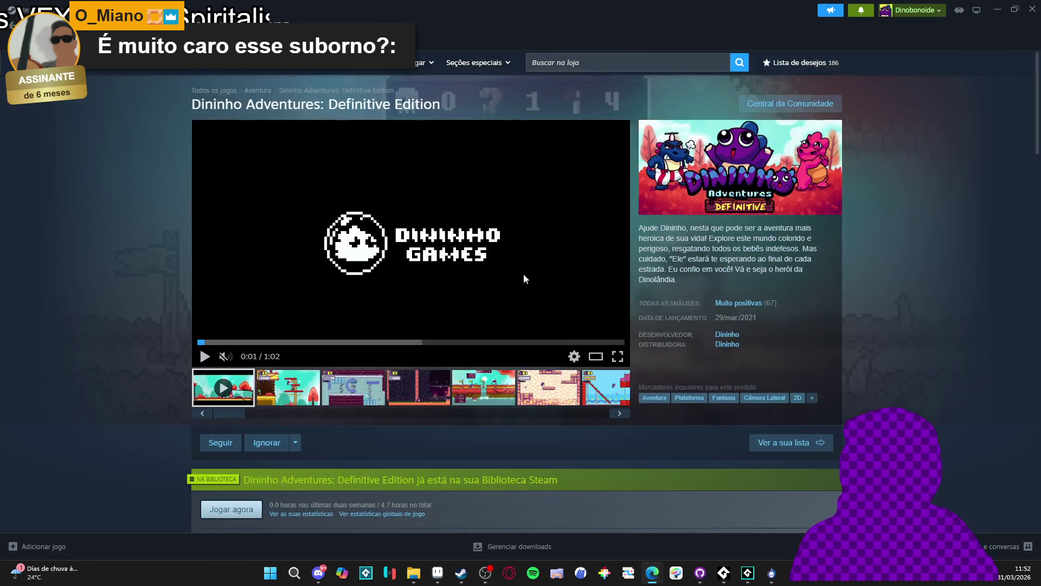
left_click(997, 8)
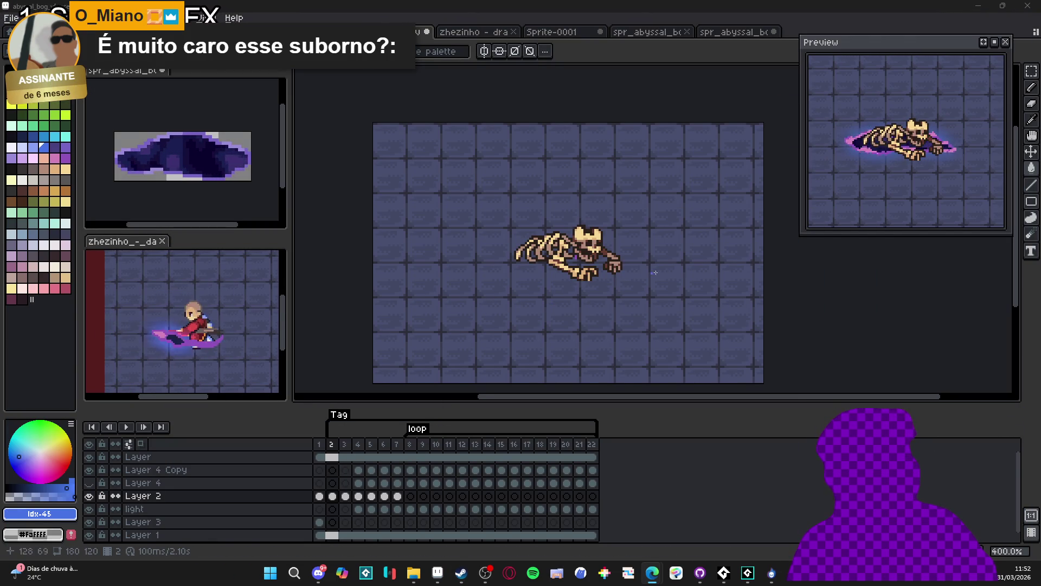
- Check frames 9 and 3 and review the loop tag's properties without changing them
scroll(520, 240, "down", 1)
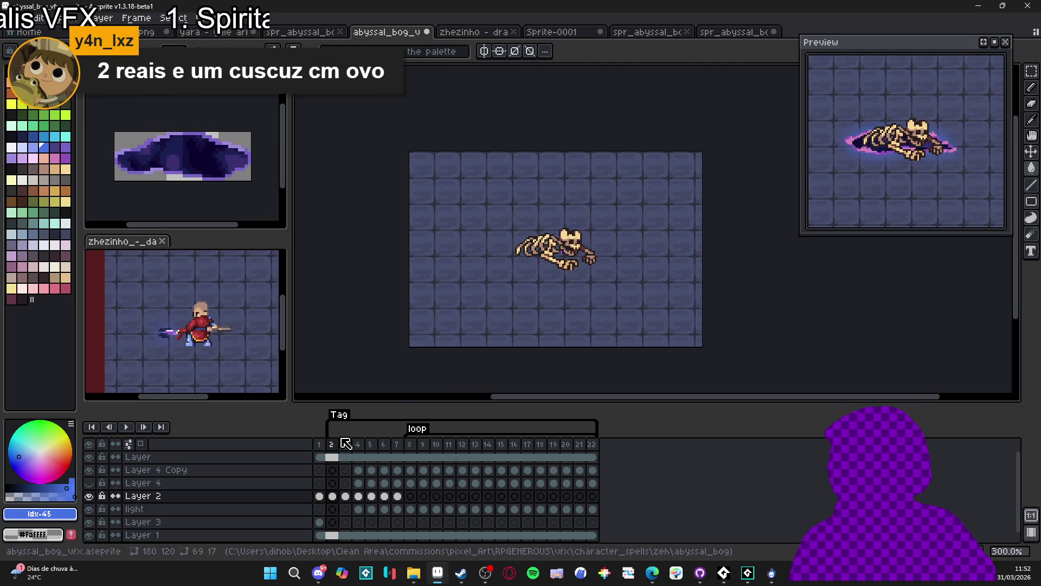
left_click(419, 445)
left_click(343, 444)
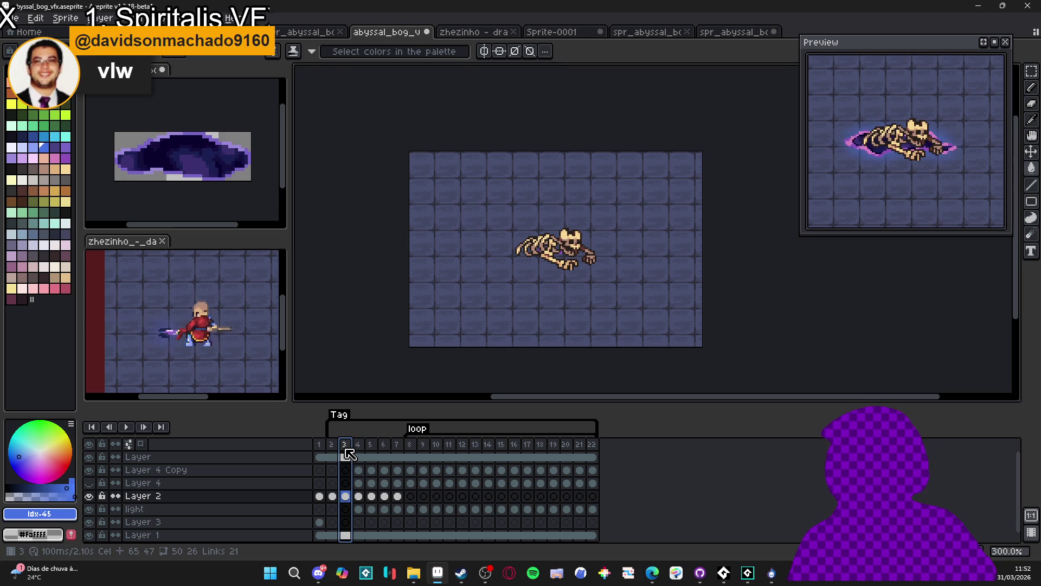
double_click(419, 429)
left_click(587, 380)
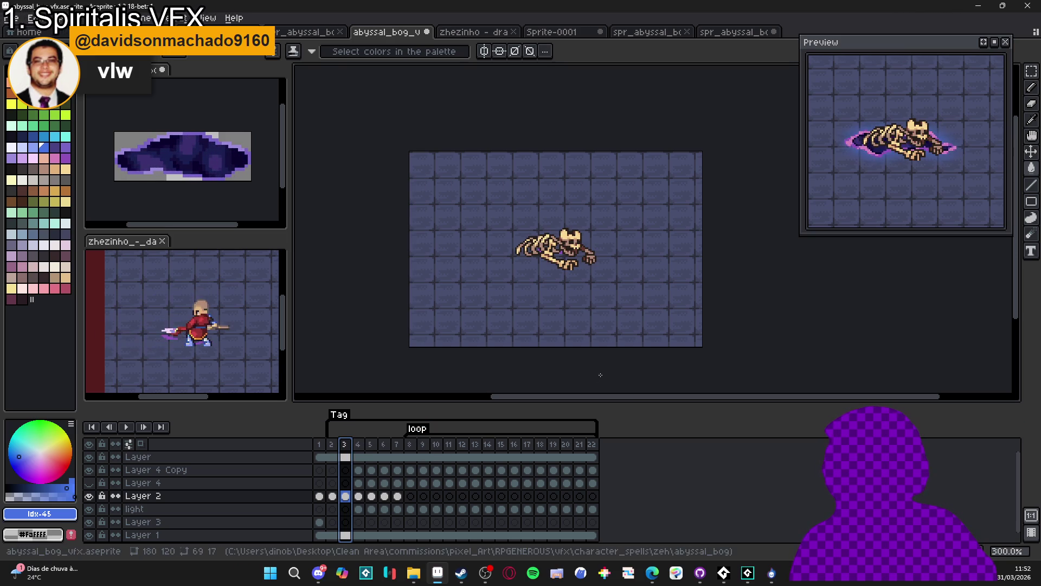
- Play the animation starting from frame 2 of Layer
left_click(320, 459)
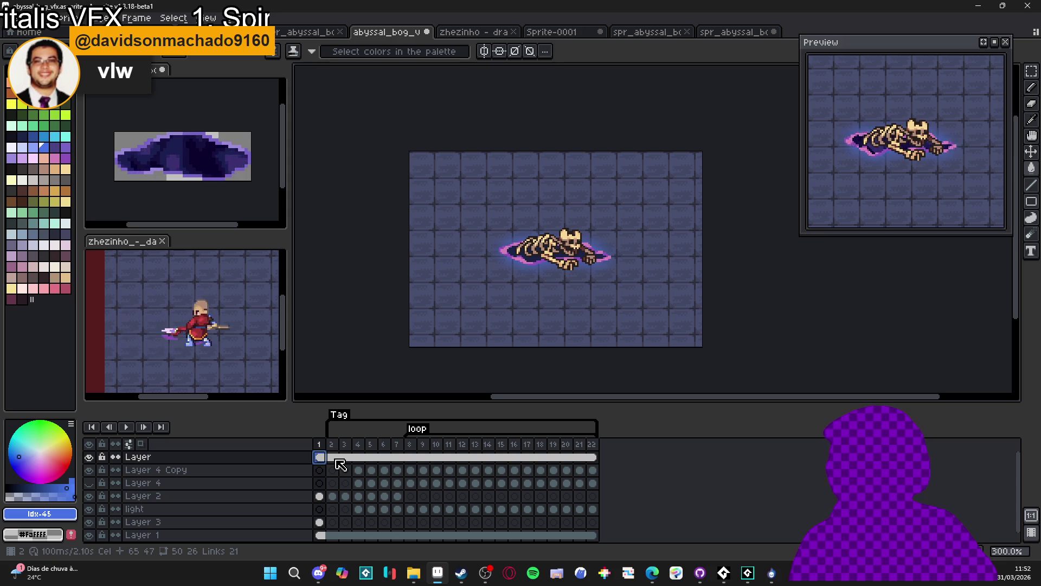
left_click(336, 459)
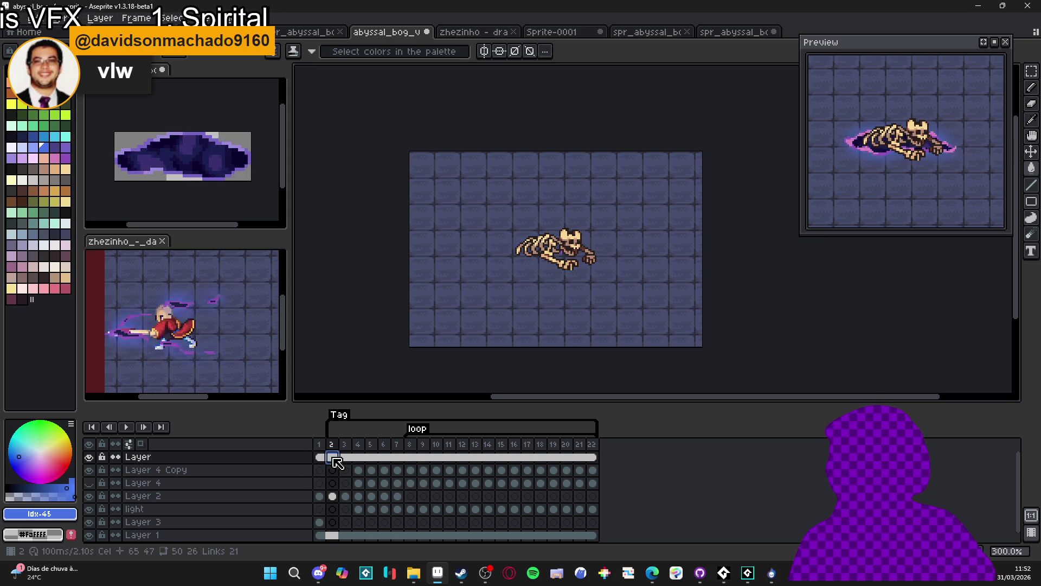
left_click(126, 426)
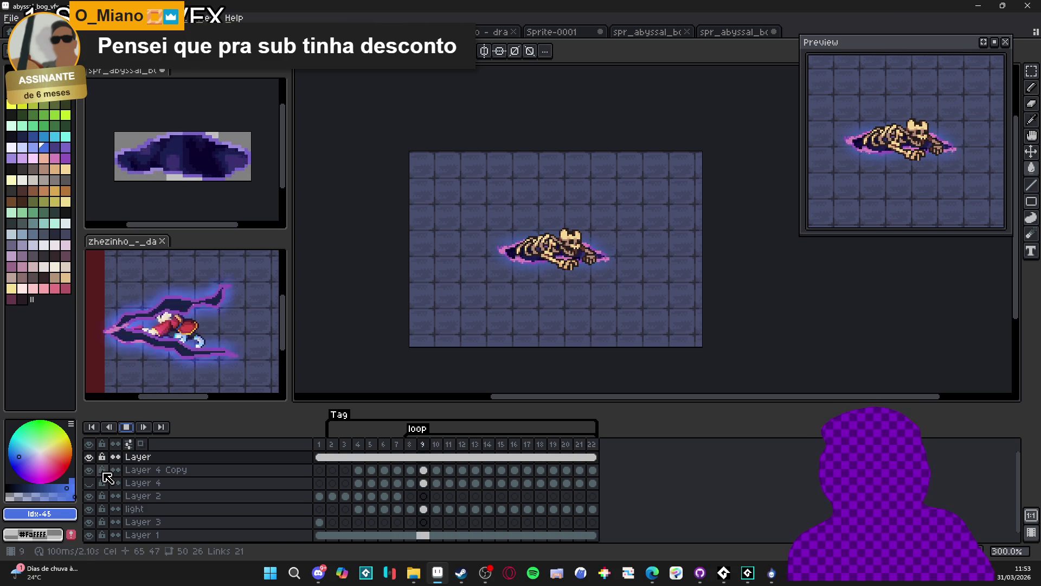
- Stop playback and inspect Layer 4 Copy's cels in frames 3–5
left_click(134, 429)
left_click(593, 445)
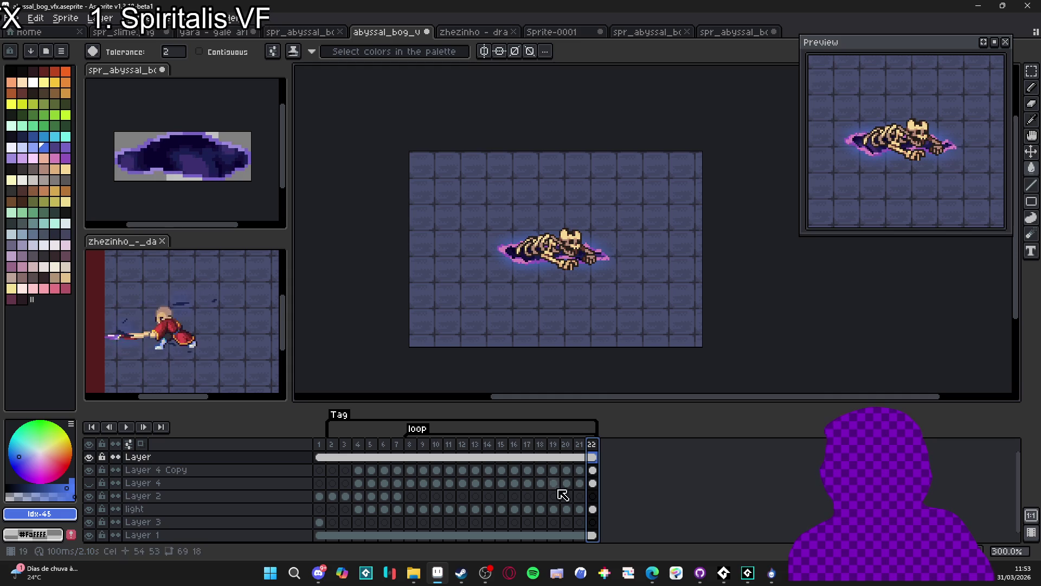
left_click(372, 471)
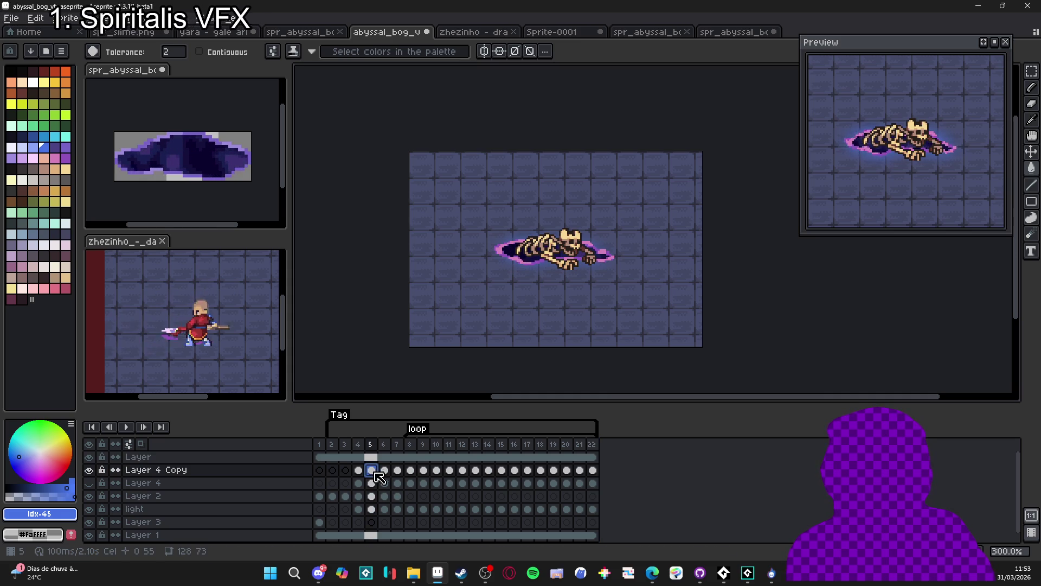
left_click(345, 469)
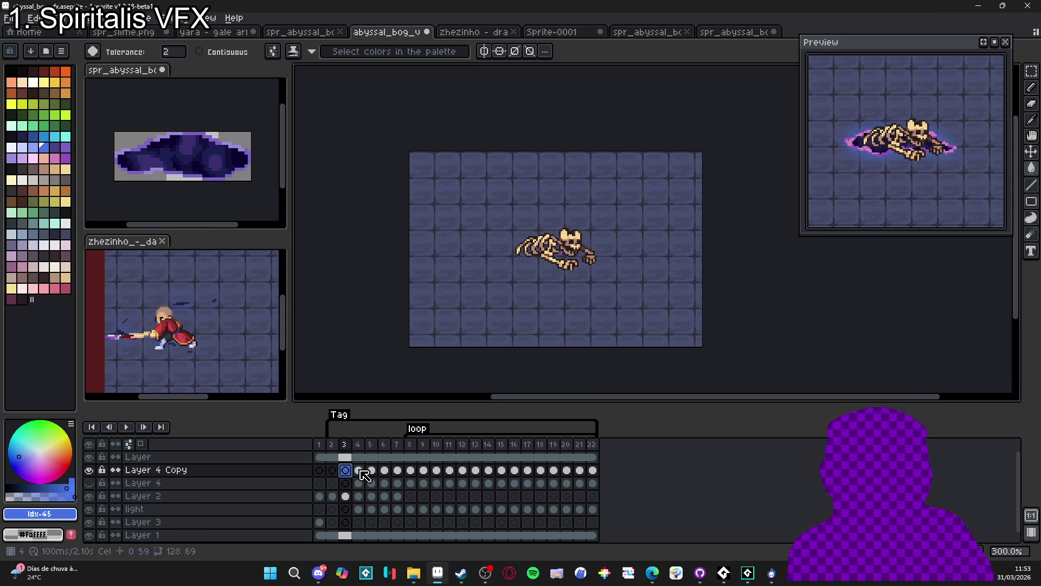
left_click(359, 471)
left_click(372, 470)
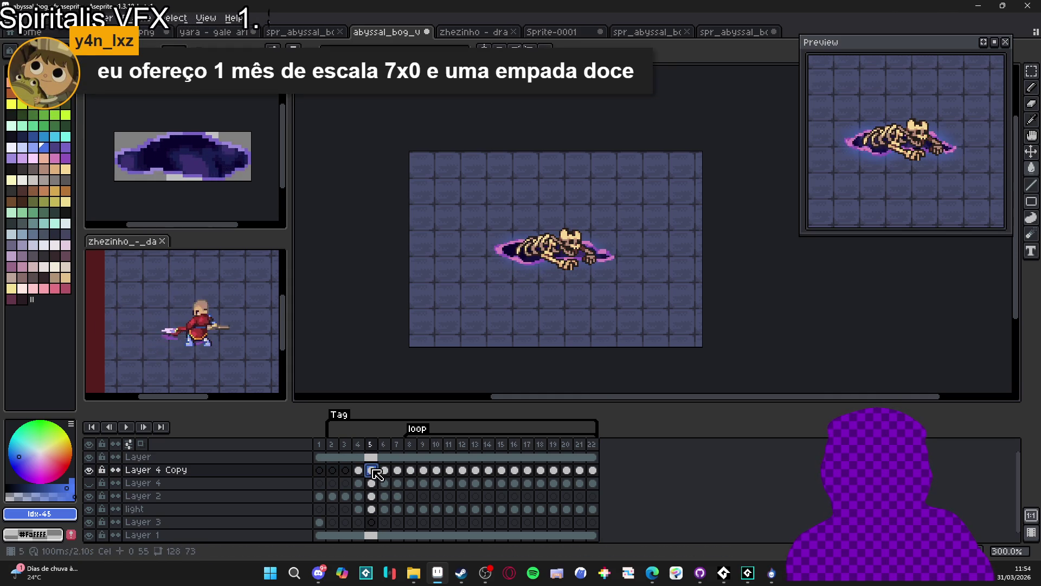
left_click_drag(372, 471, 345, 470)
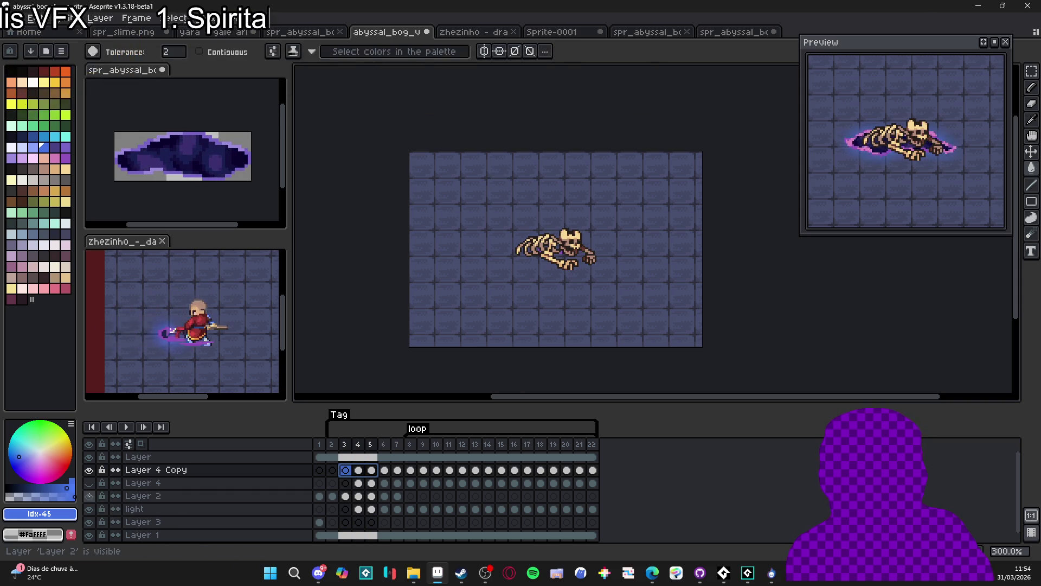
- Copy Layer 2's cels 2–5 and add frame 23 duplicating frame 22 with Alt+N
left_click(372, 496)
left_click(385, 495)
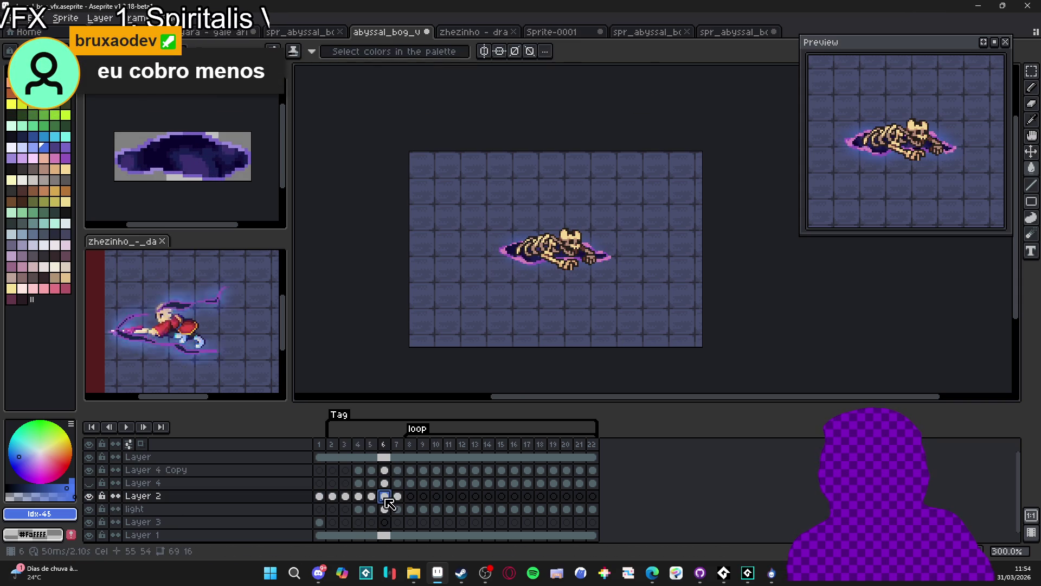
left_click(372, 496)
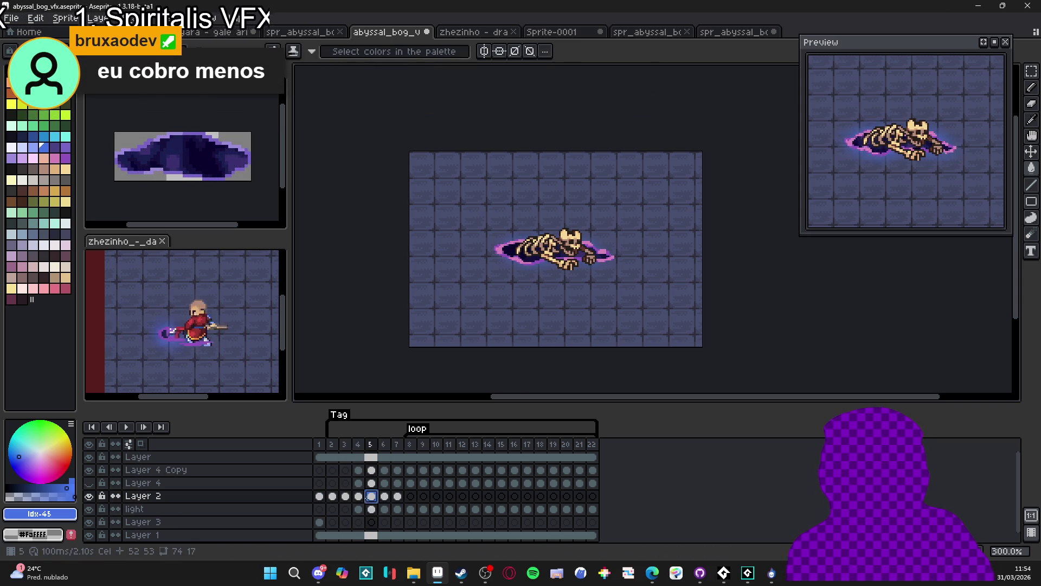
left_click_drag(372, 497, 333, 495)
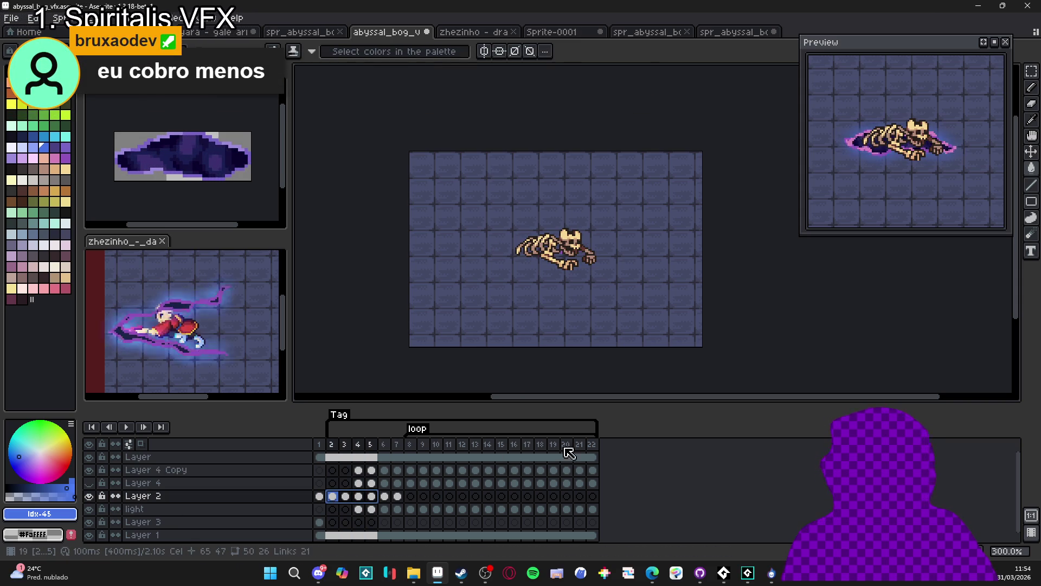
key("ctrl+c")
left_click(592, 444)
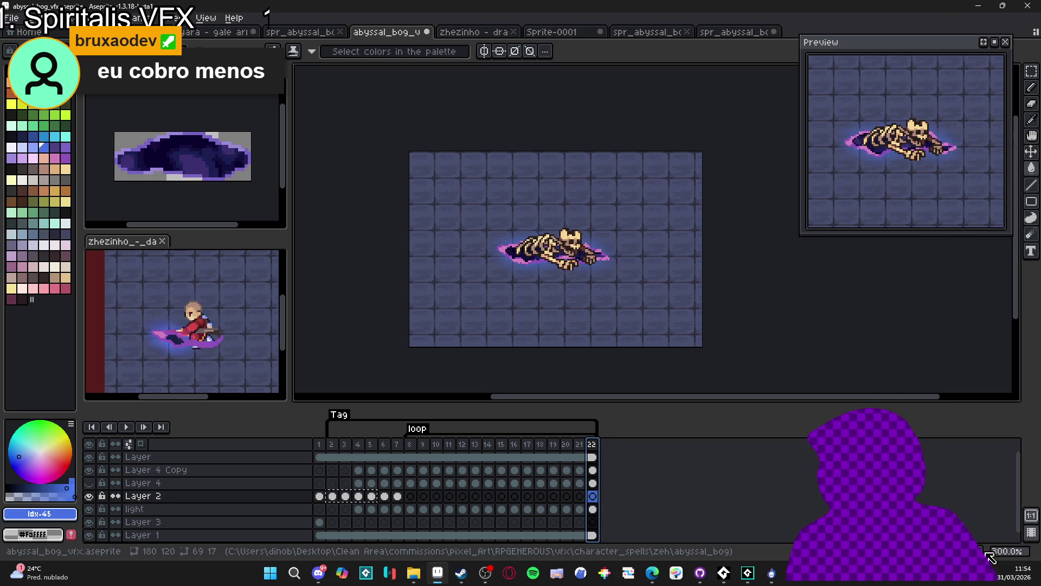
key("alt+n")
- Keep the loop tag ending at frame 22 and clear the light layer's glow from frame 23
left_click_drag(629, 451, 611, 453)
left_click(606, 457)
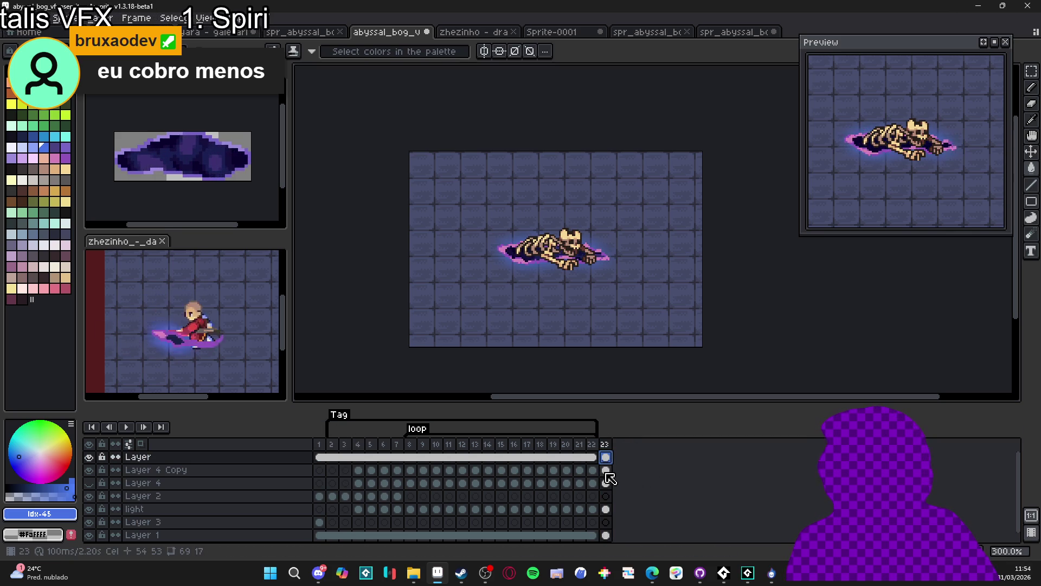
left_click(607, 471)
left_click(606, 483)
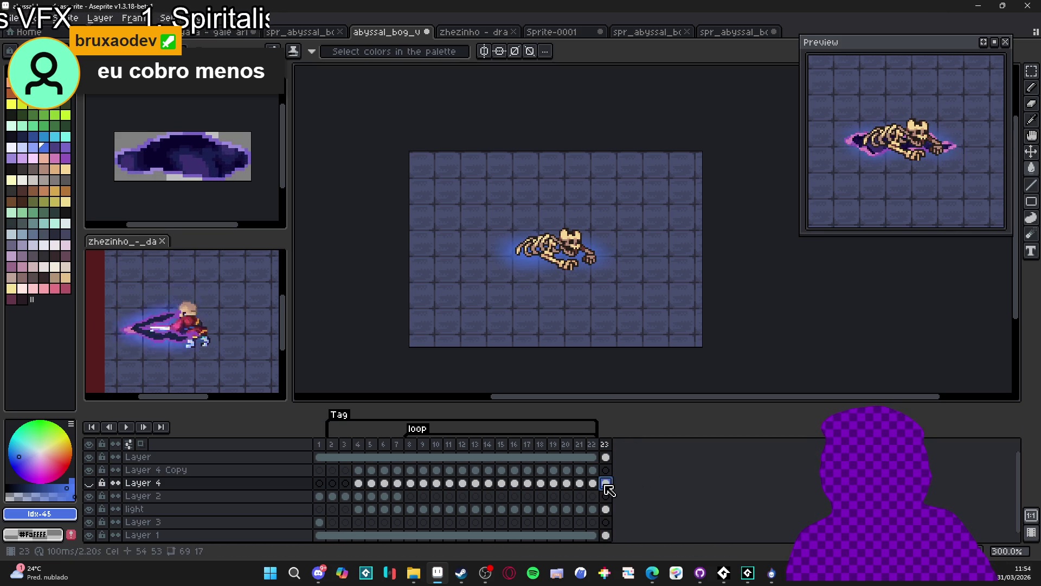
left_click(607, 509)
key("Delete")
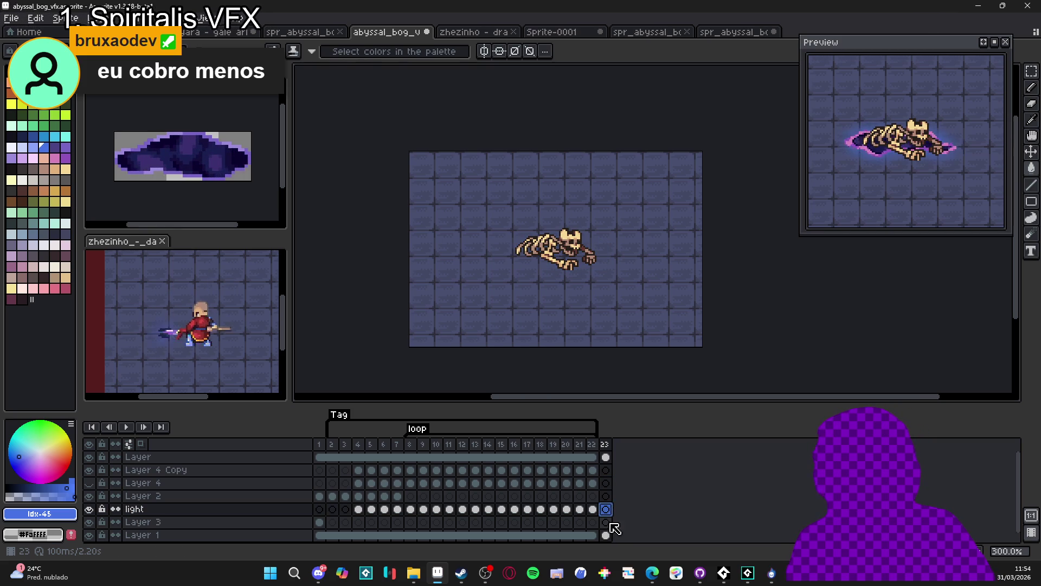
left_click(607, 483)
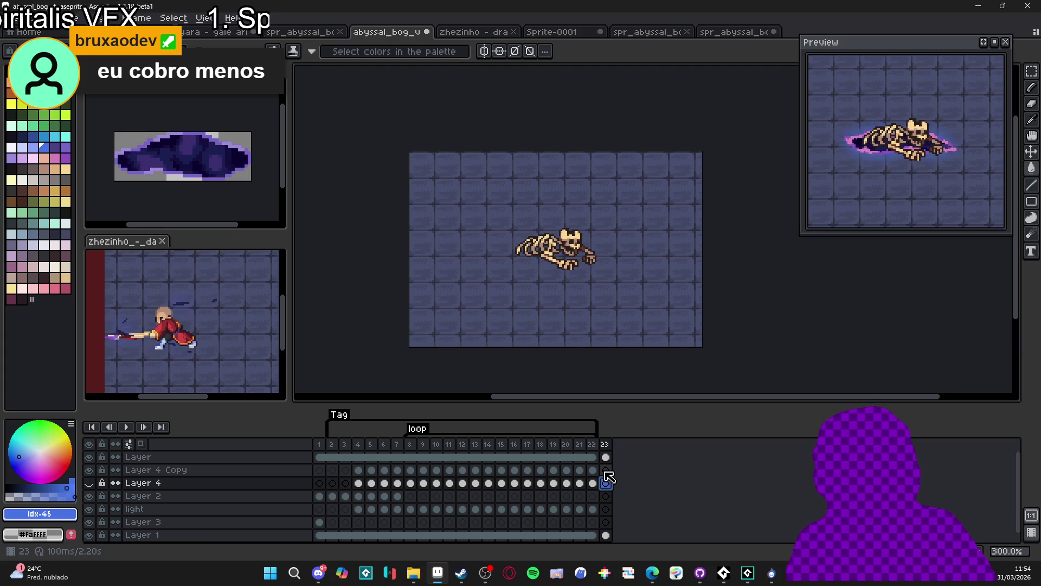
- Show Layer 4 Copy again and paste Layer 2's portal frames 3–7 into frames 23–27
left_click(489, 457)
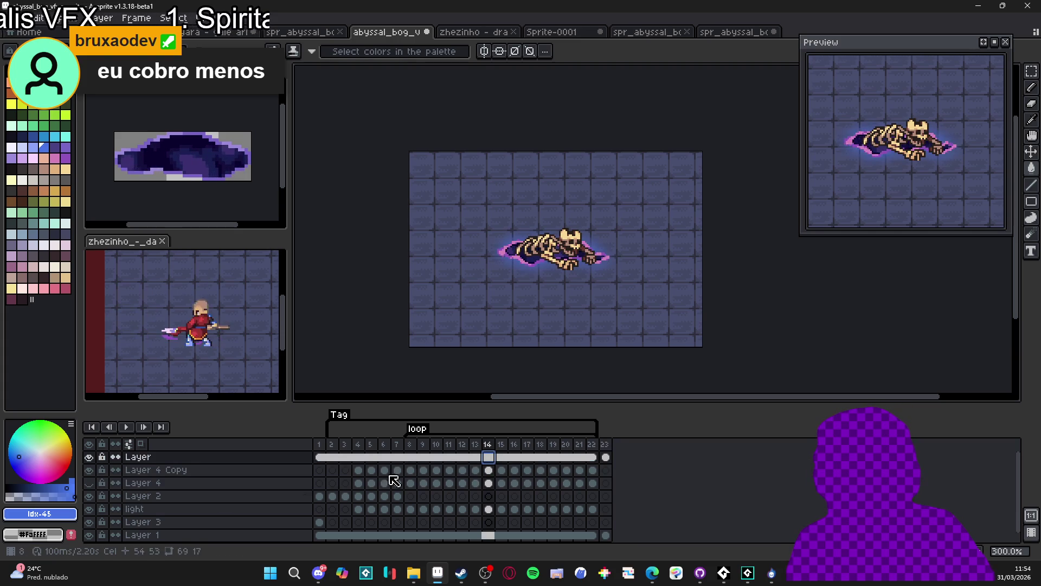
left_click(89, 470)
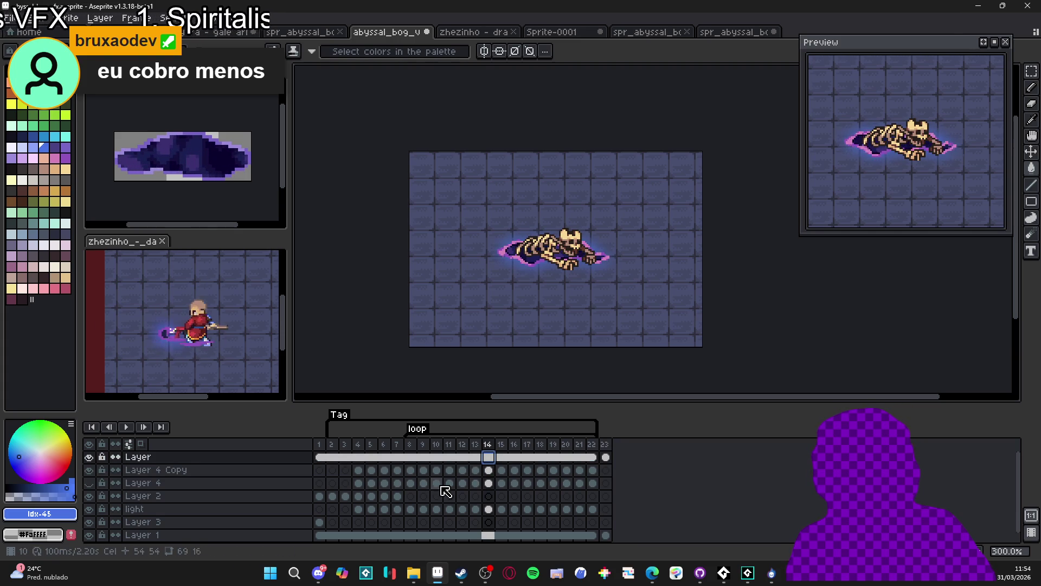
left_click(606, 470)
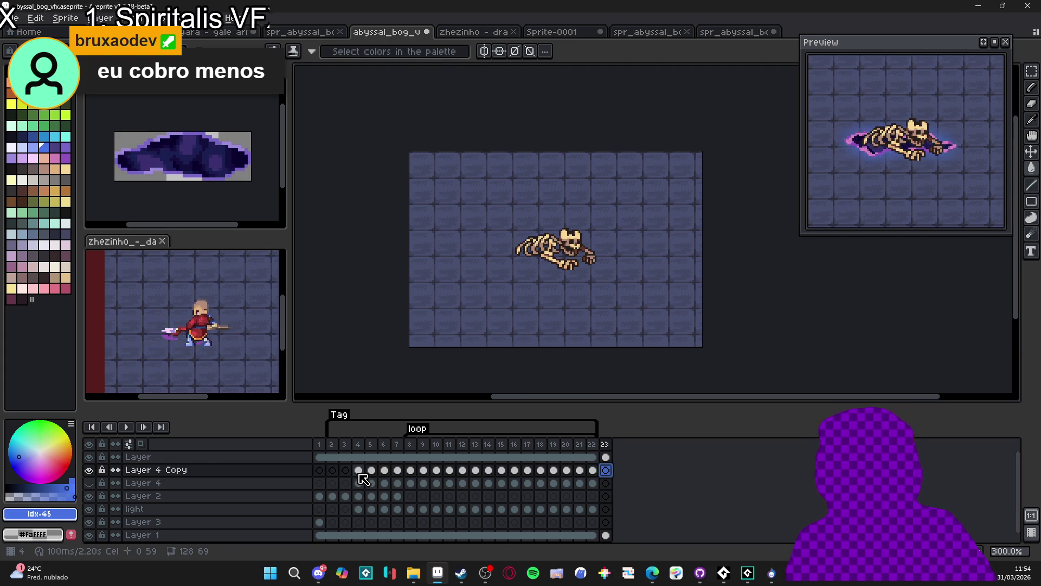
left_click_drag(359, 476, 384, 474)
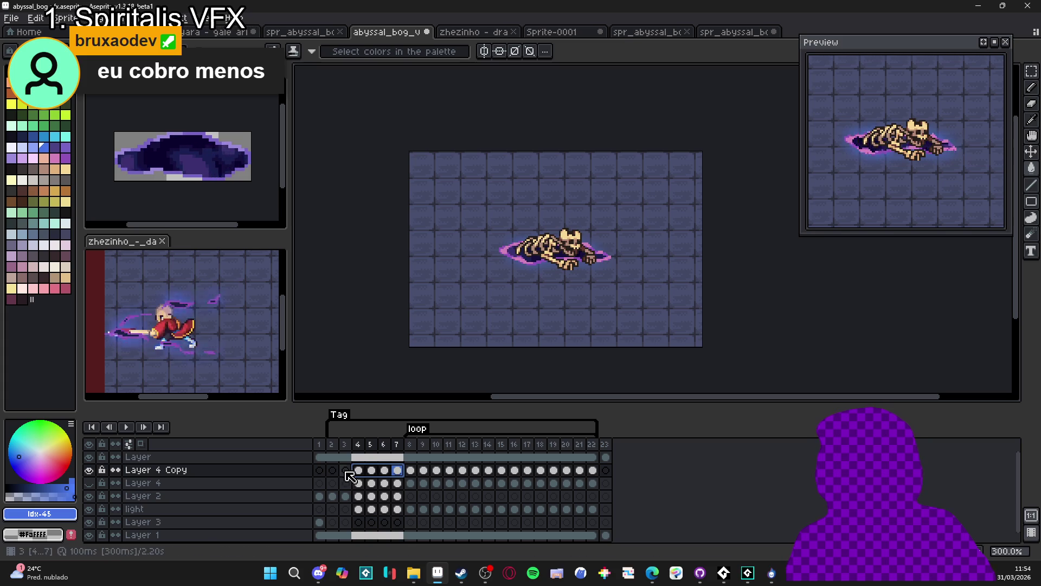
left_click(345, 469)
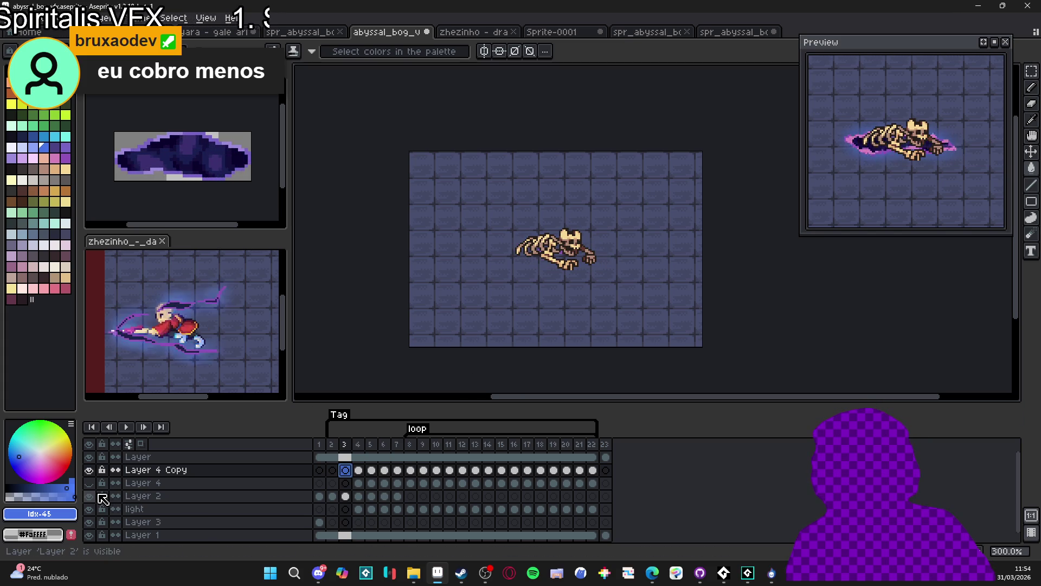
left_click_drag(345, 496, 402, 503)
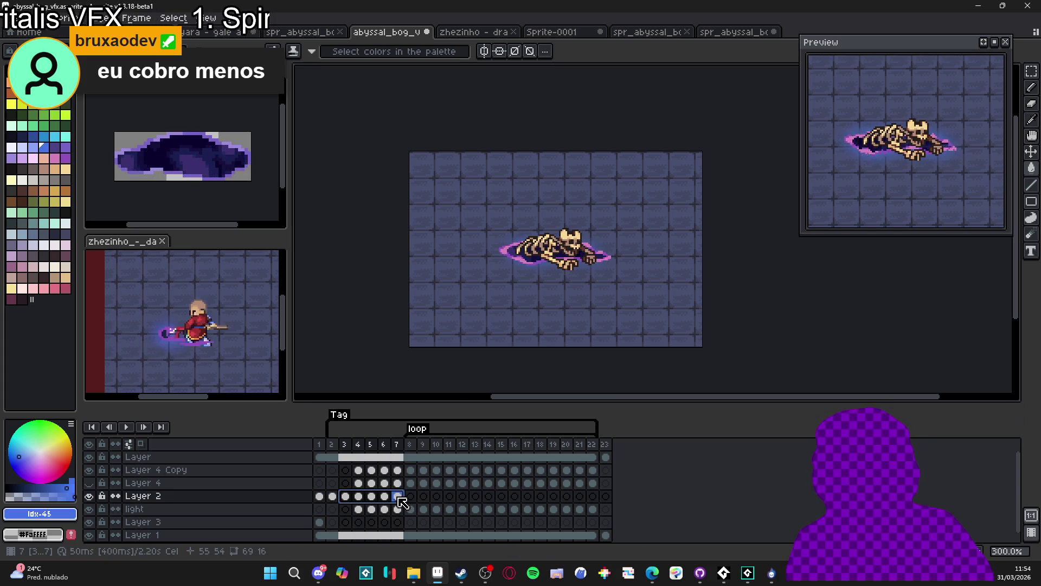
left_click(612, 499)
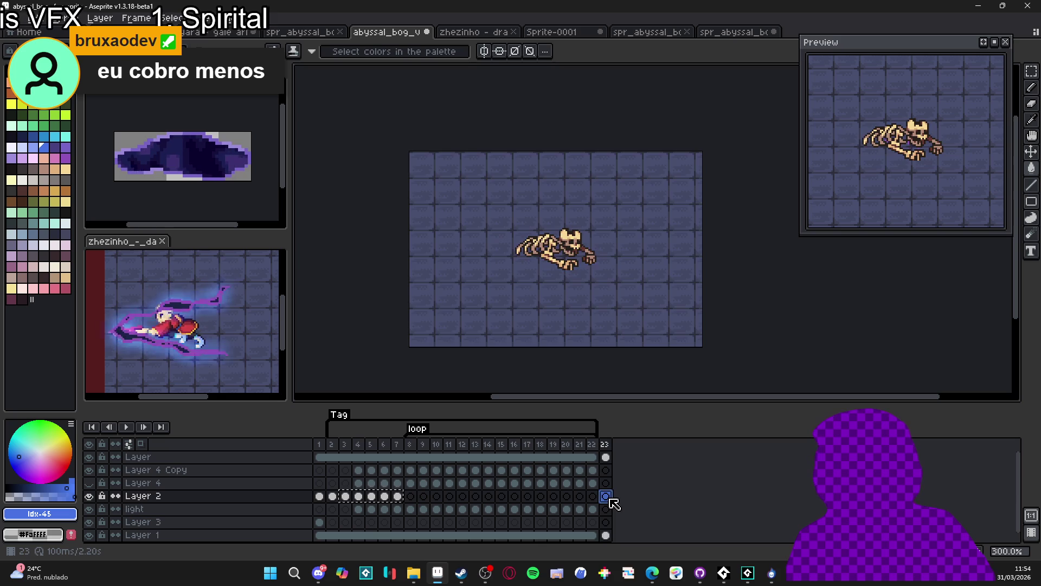
key("ctrl+v")
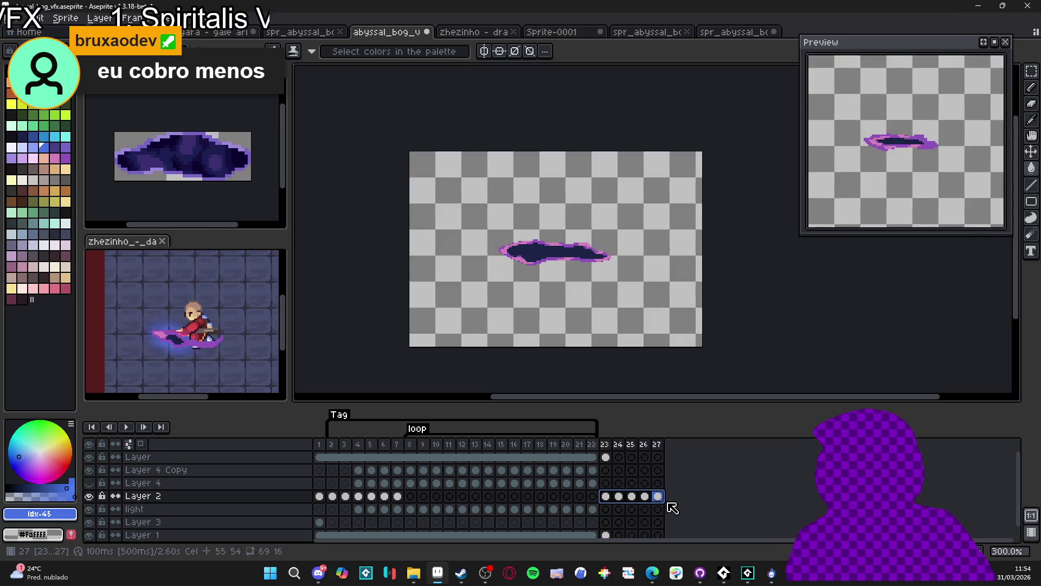
- Paste Layer 1's background cel into frames 24 through 27
left_click(608, 458)
scroll(608, 458, "down", 1)
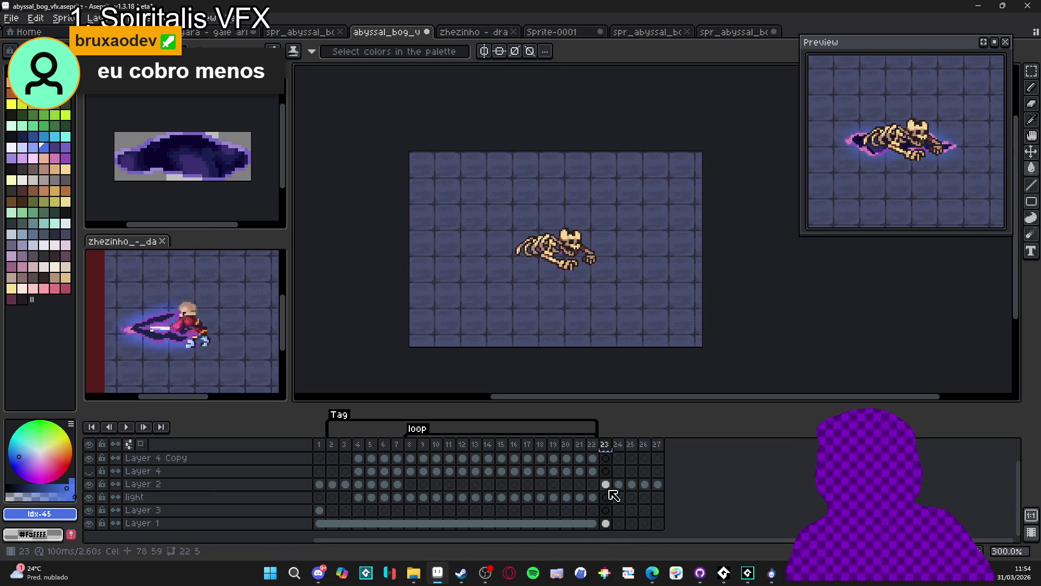
left_click(607, 523)
left_click(618, 523)
key("ctrl+v")
left_click(632, 524)
key("ctrl+v")
left_click(645, 524)
key("ctrl+v")
left_click(658, 524)
key("ctrl+v")
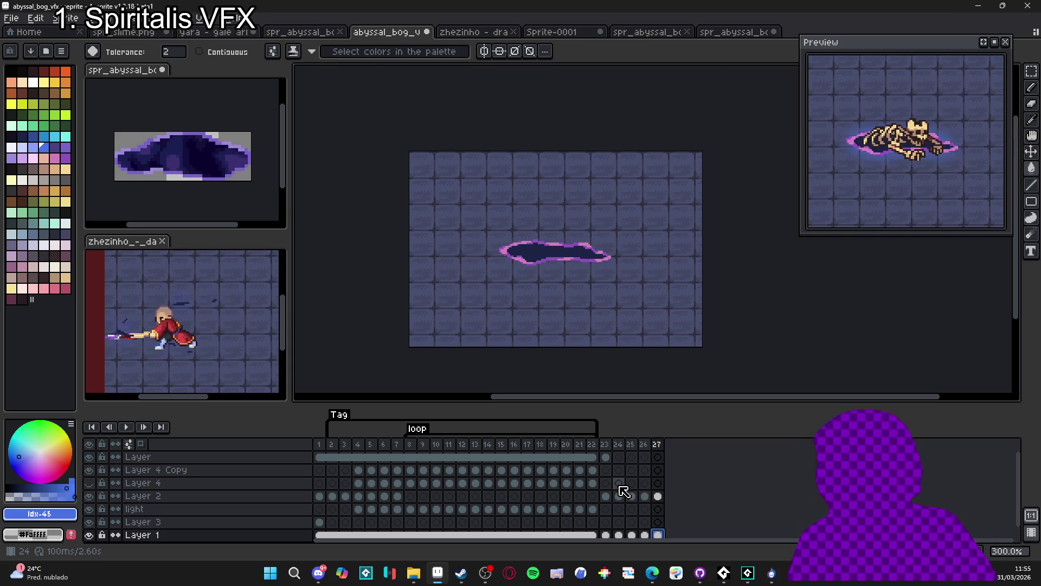
- Unlock Layer 4 Copy and compare layer visibility, leaving the light layer hidden
left_click(605, 457)
left_click(102, 469)
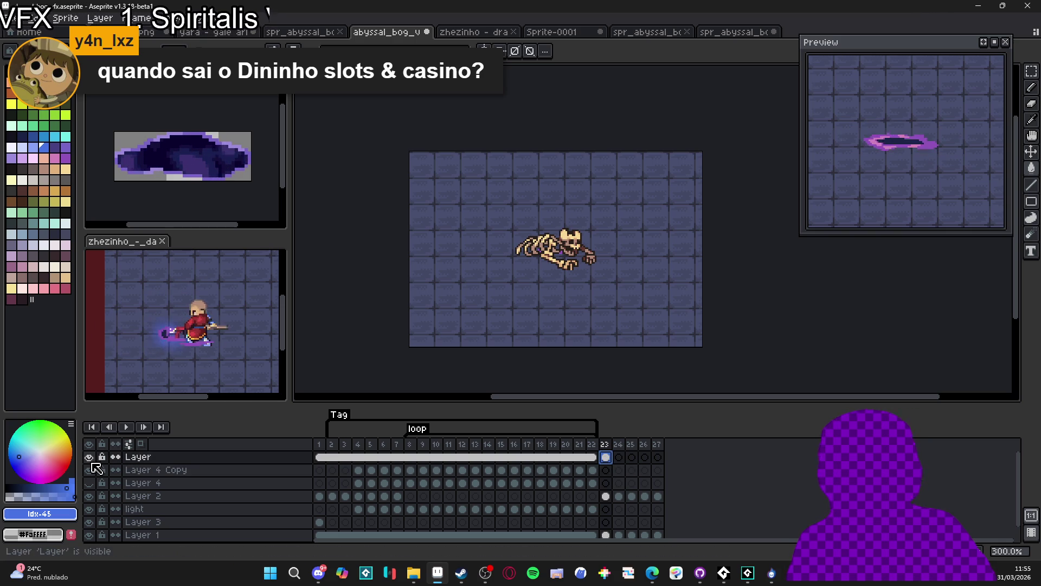
left_click_drag(624, 462, 660, 461)
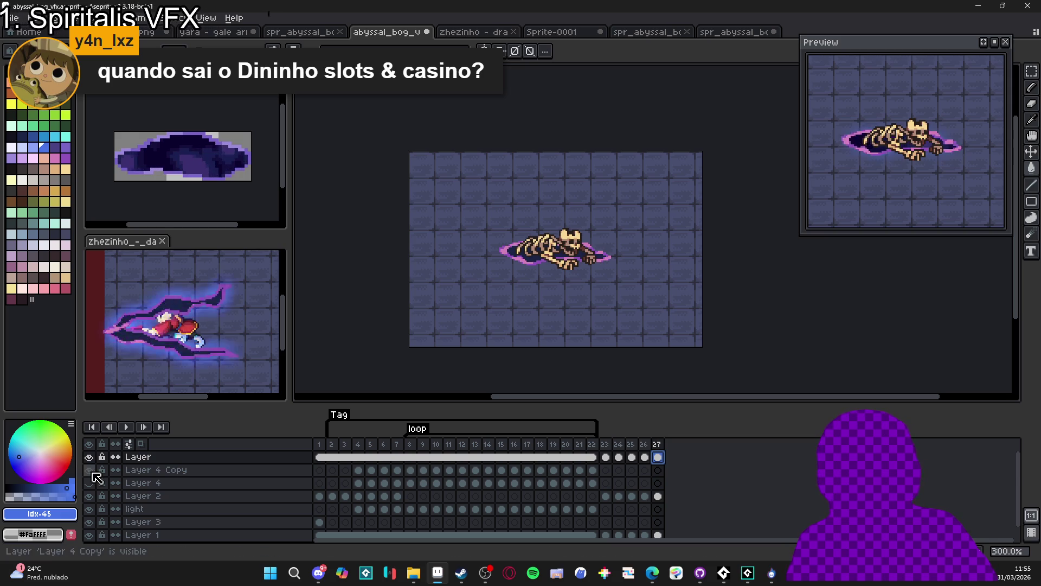
left_click(597, 473)
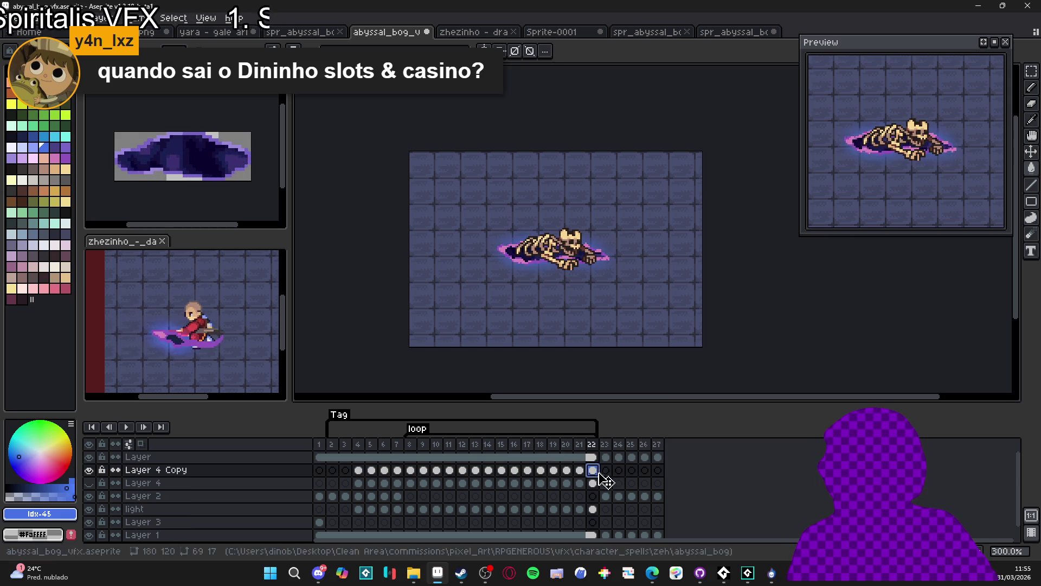
left_click(90, 472)
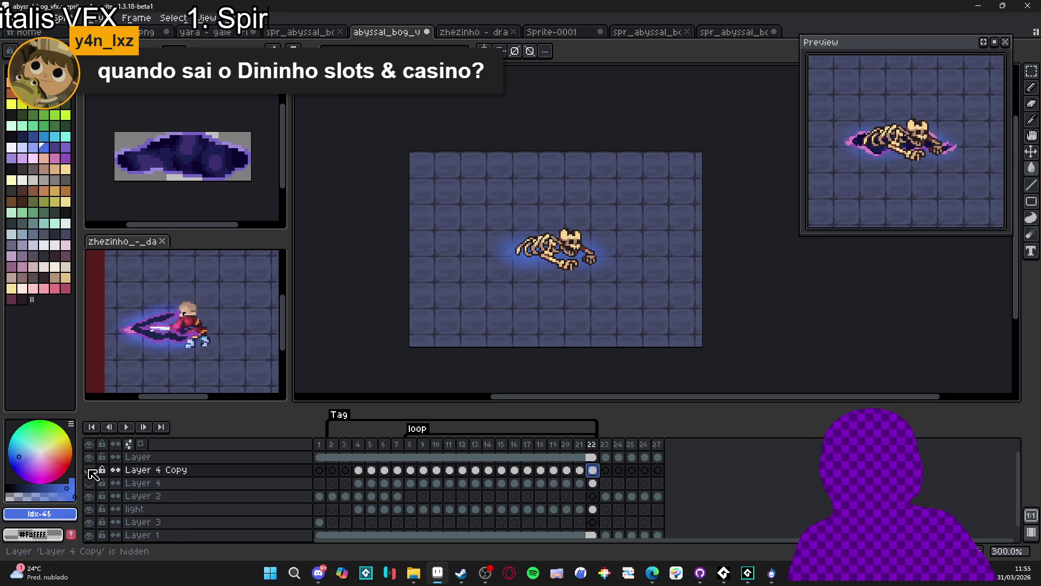
left_click(90, 470)
left_click(90, 496)
left_click(90, 510)
left_click(90, 509)
left_click(88, 512)
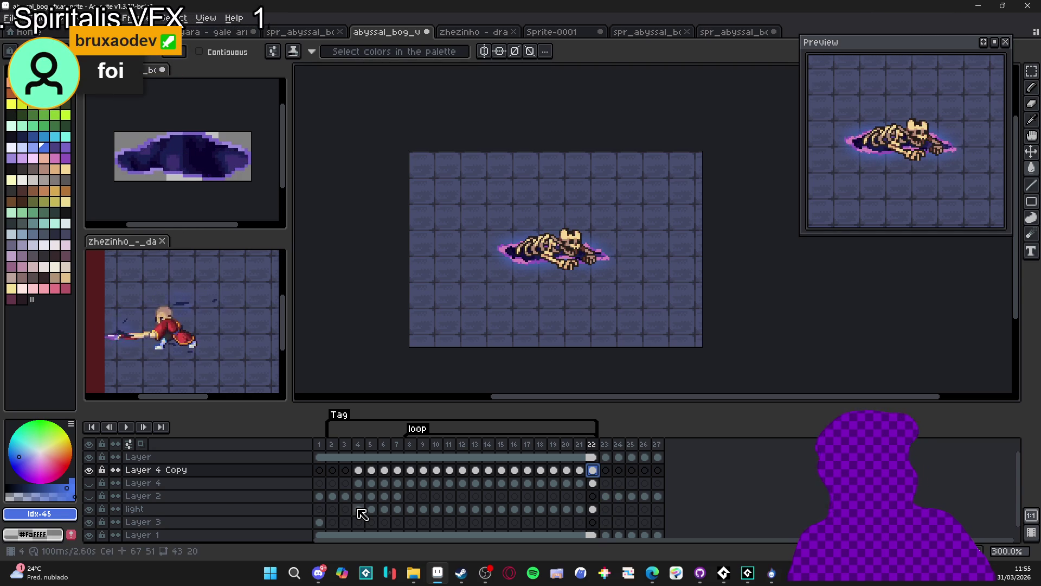
- Paste the light layer's frames 4–7 into frames 23–26, show Layer 2, and reverse frames 24–26
left_click_drag(358, 510, 396, 512)
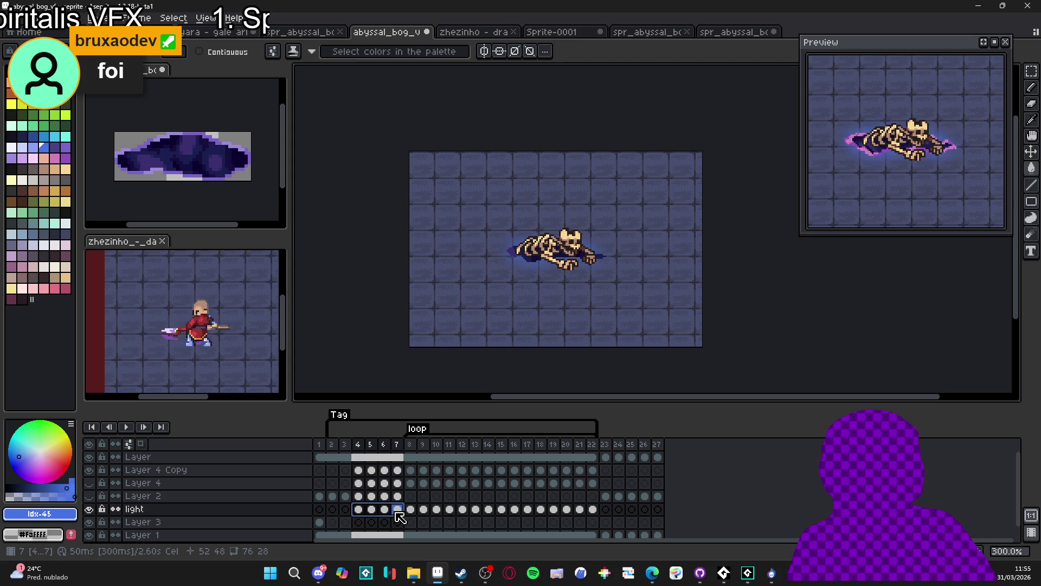
left_click(605, 510)
key("ctrl+v")
mouse_move(646, 445)
left_mouse_down()
mouse_move(634, 493)
mouse_move(620, 504)
left_mouse_up()
left_click(89, 496)
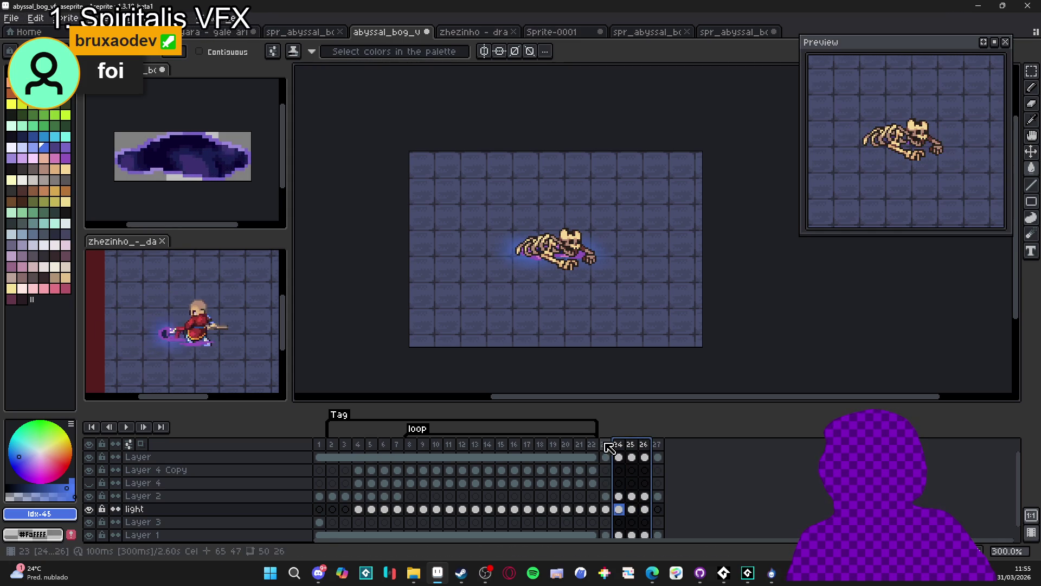
left_click_drag(646, 449, 633, 449)
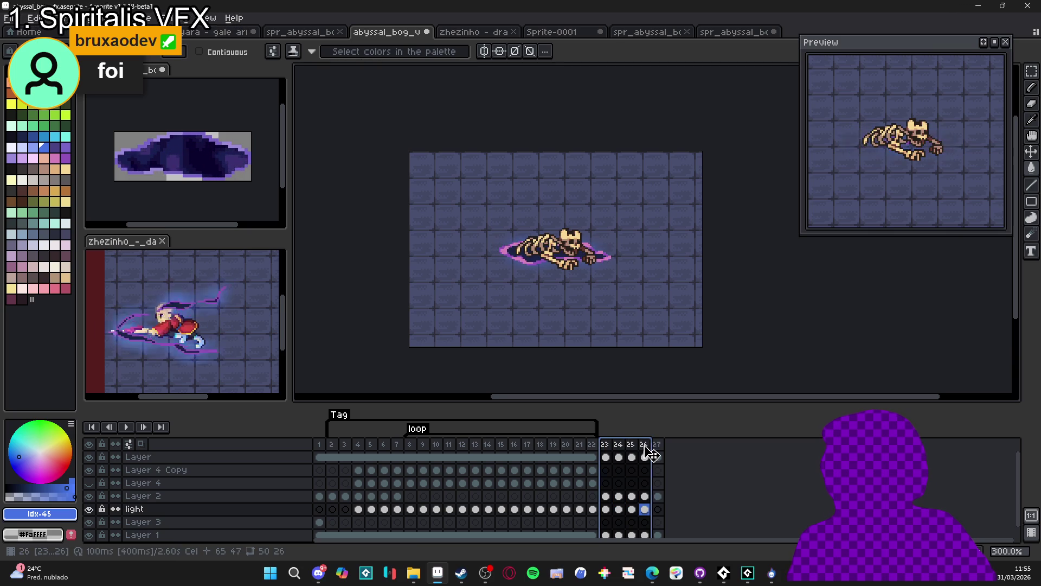
right_click(644, 447)
left_click(690, 538)
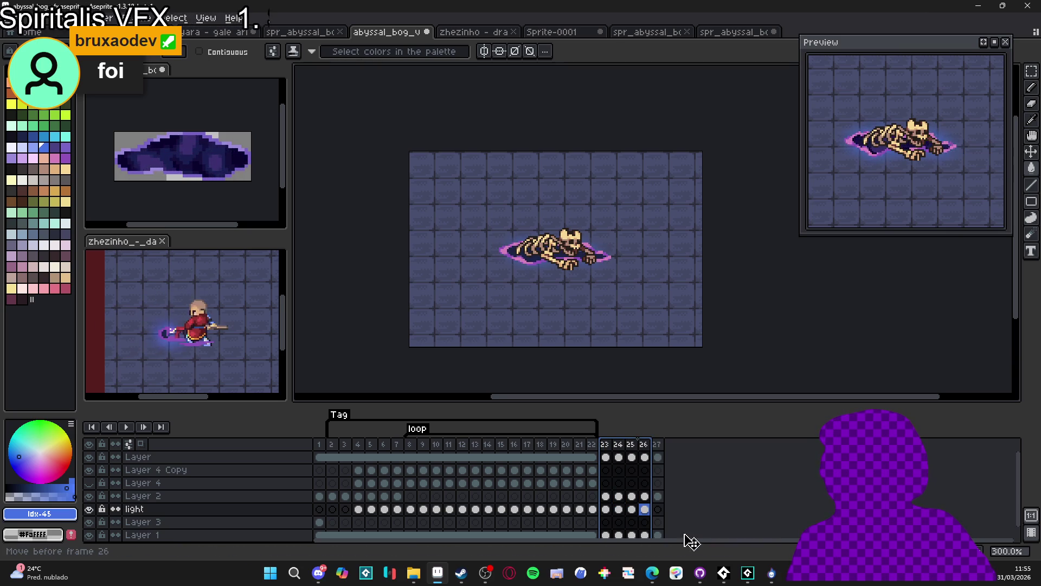
- Play back, inspect frames 26–27, and select frames 23–27 across all layers
left_click(607, 449)
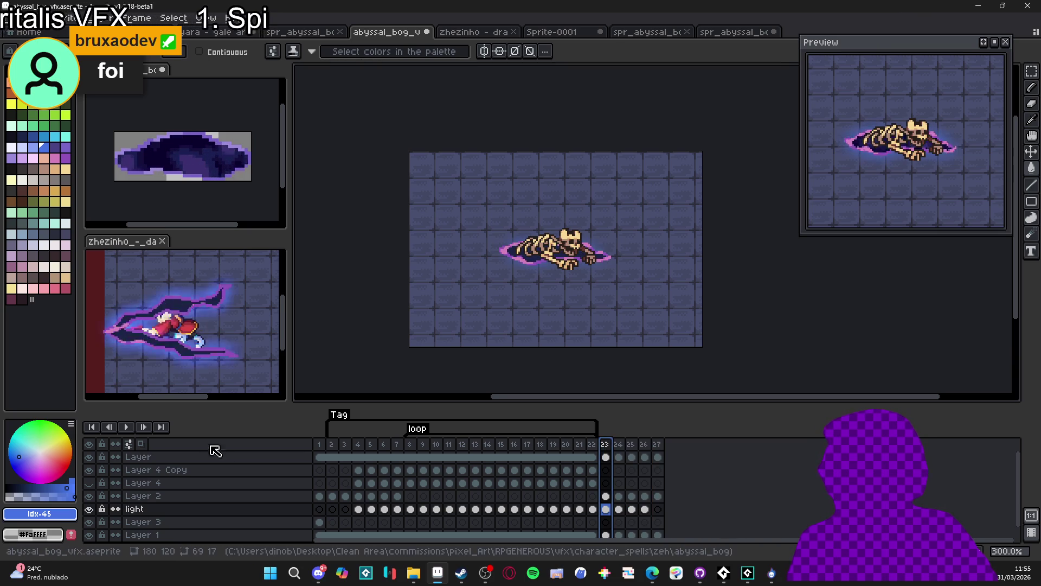
left_click(128, 427)
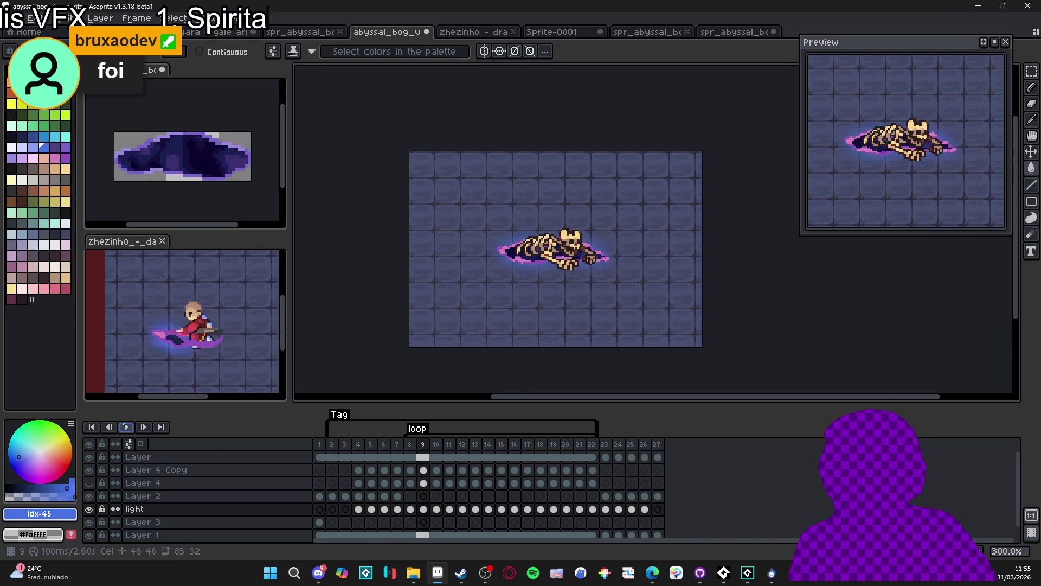
left_click(644, 446)
left_click(658, 447)
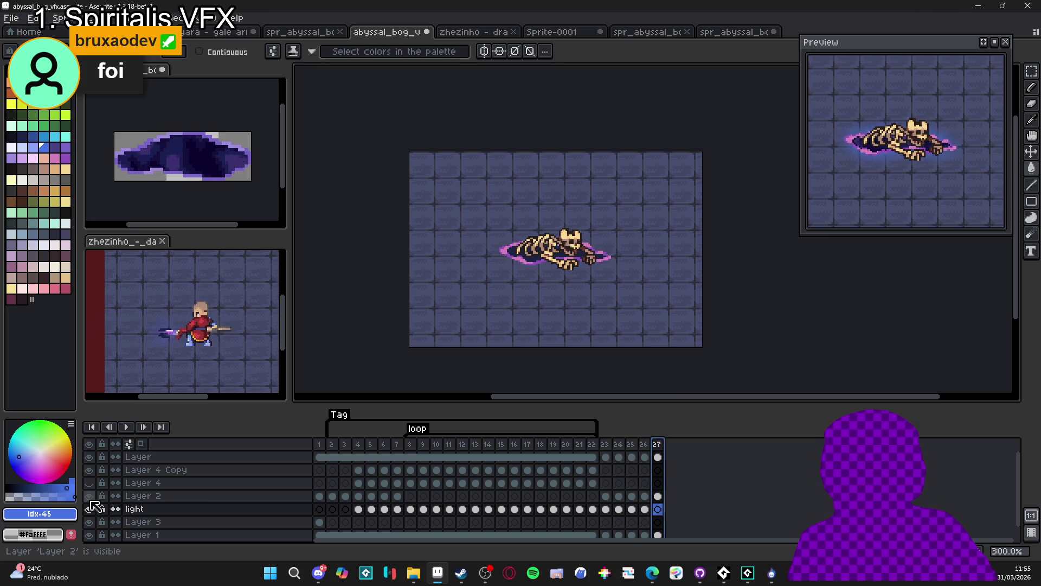
left_click(658, 496)
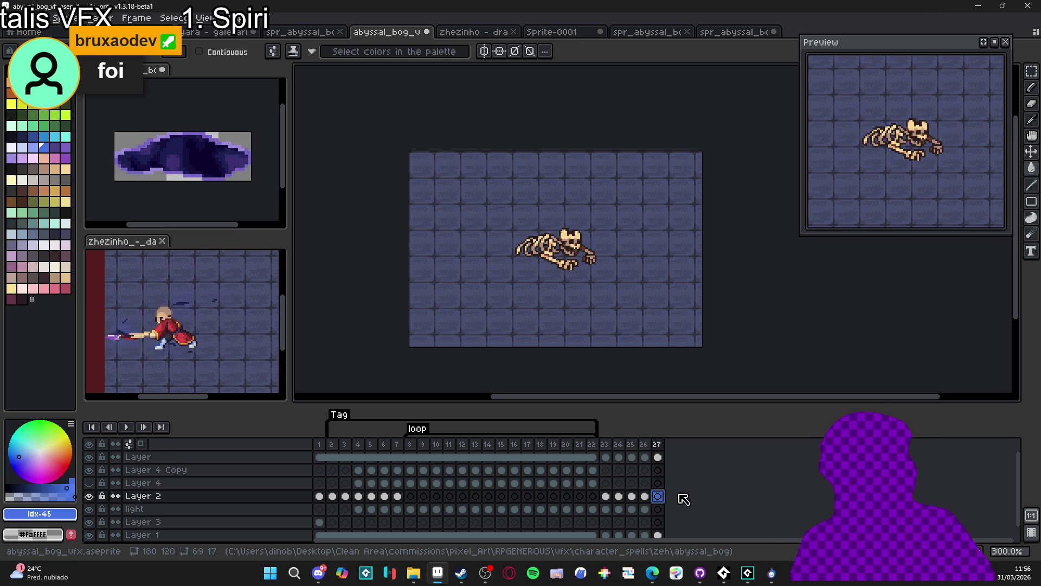
left_click_drag(607, 458, 659, 457)
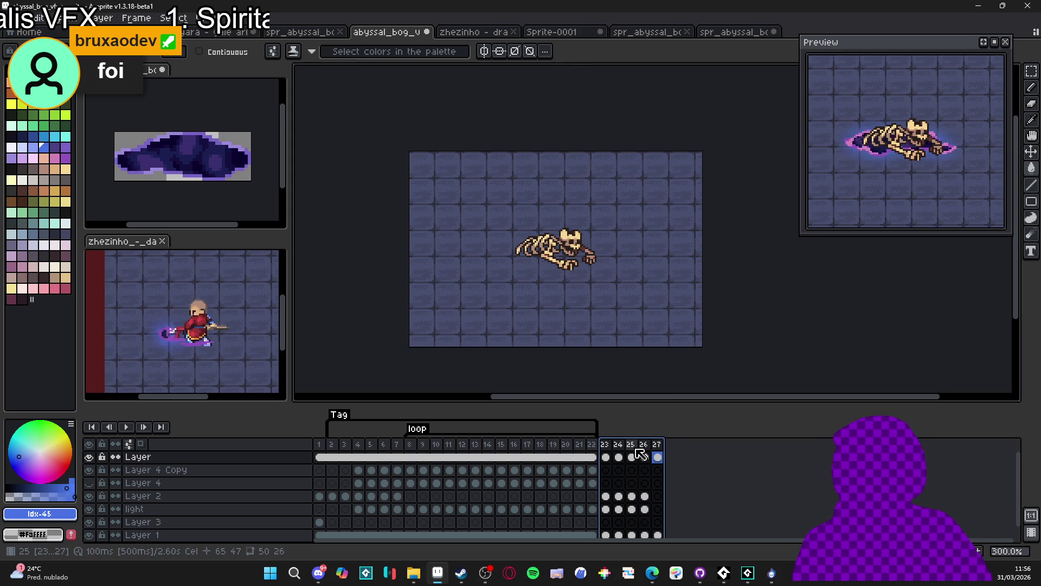
left_click(661, 445)
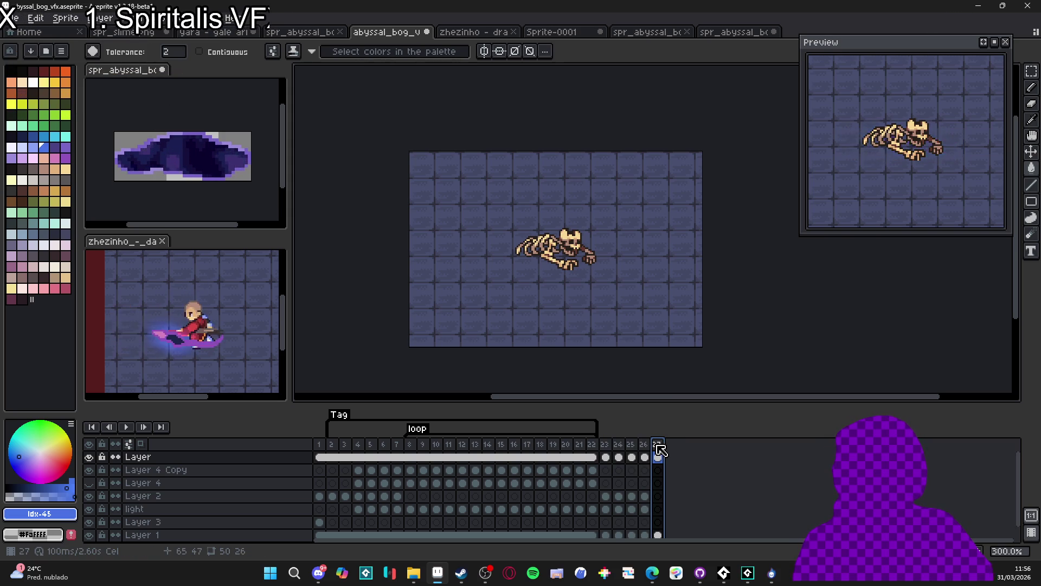
left_click_drag(604, 448, 665, 448)
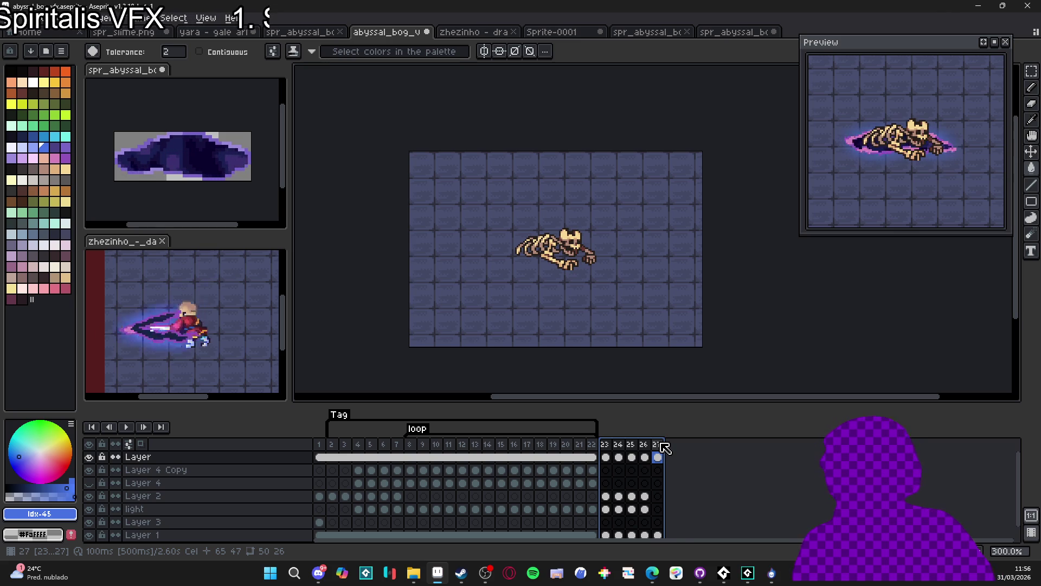
- Create a tag named fadeout over frames 23–27, then return to frame 2
right_click(665, 448)
left_click(716, 493)
type("fadeo")
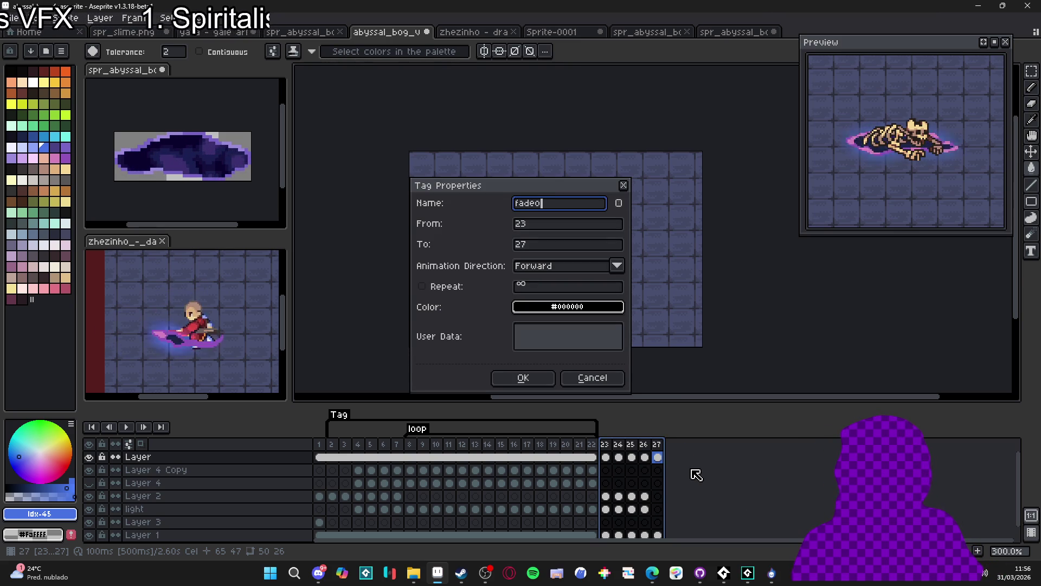
type("ut")
key("Return")
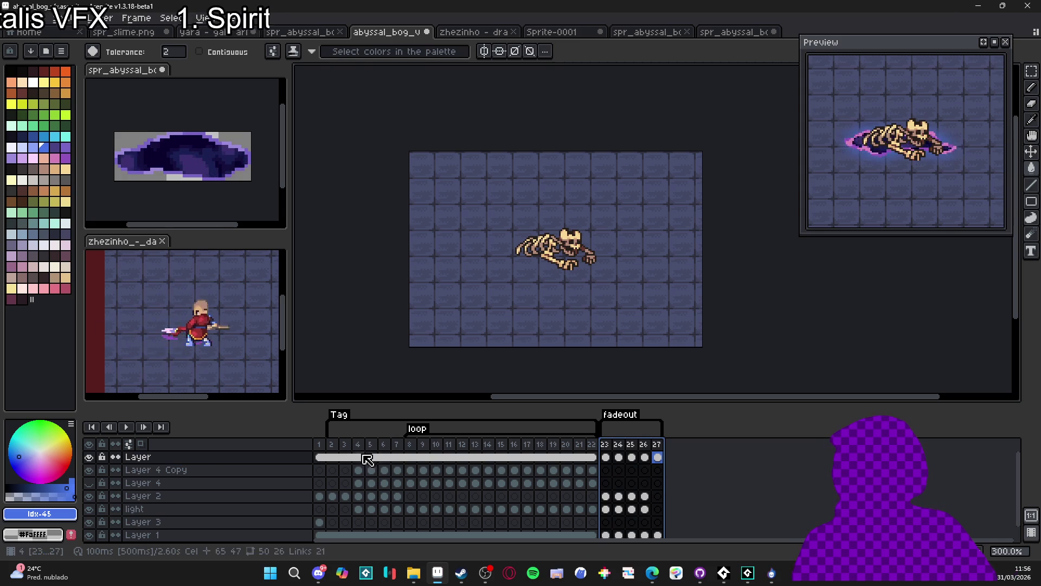
left_click(333, 448)
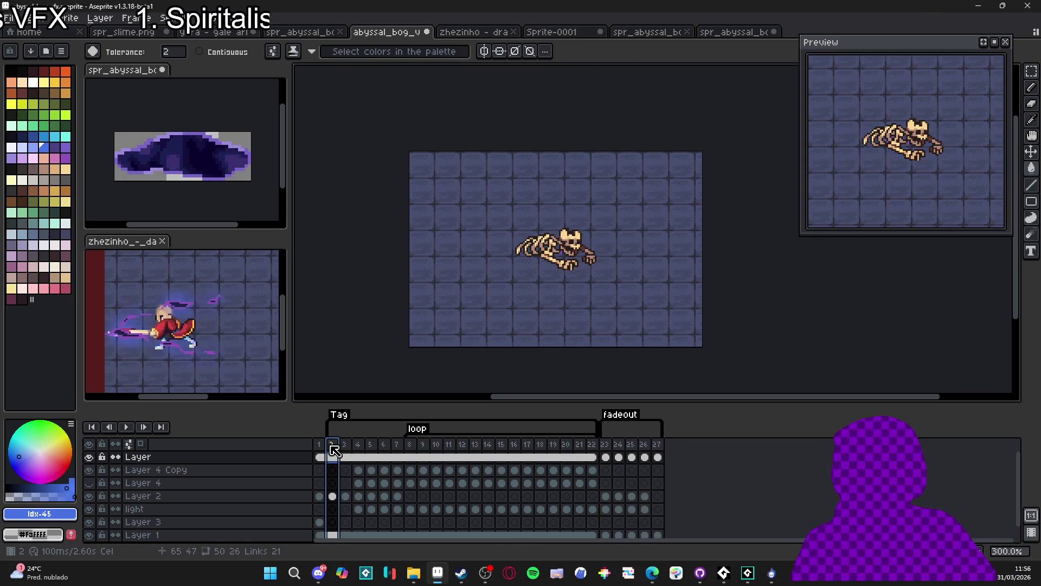
- Delete frame 24 from the fadeout section
left_click(606, 457)
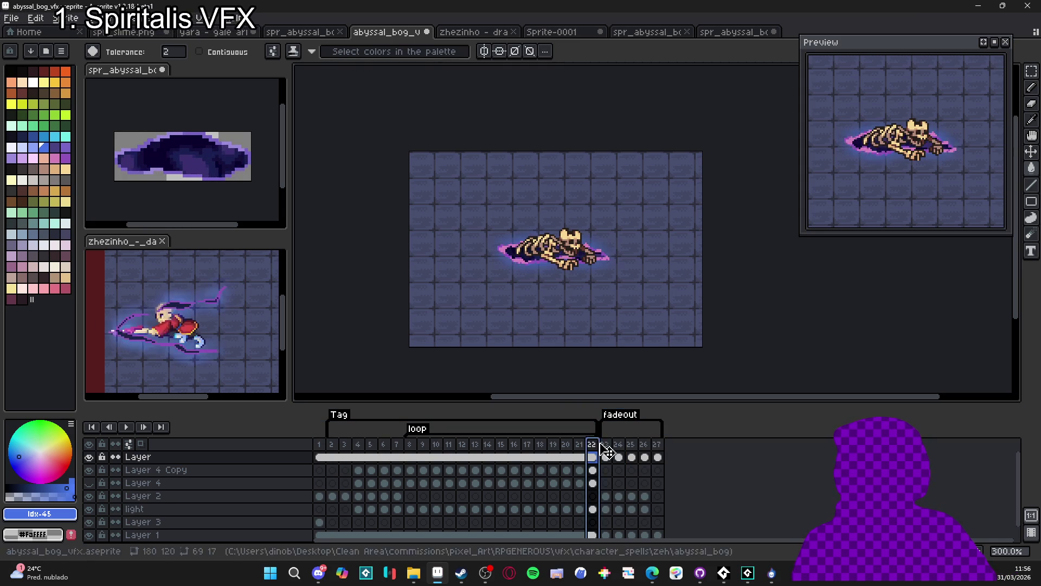
left_click(618, 457)
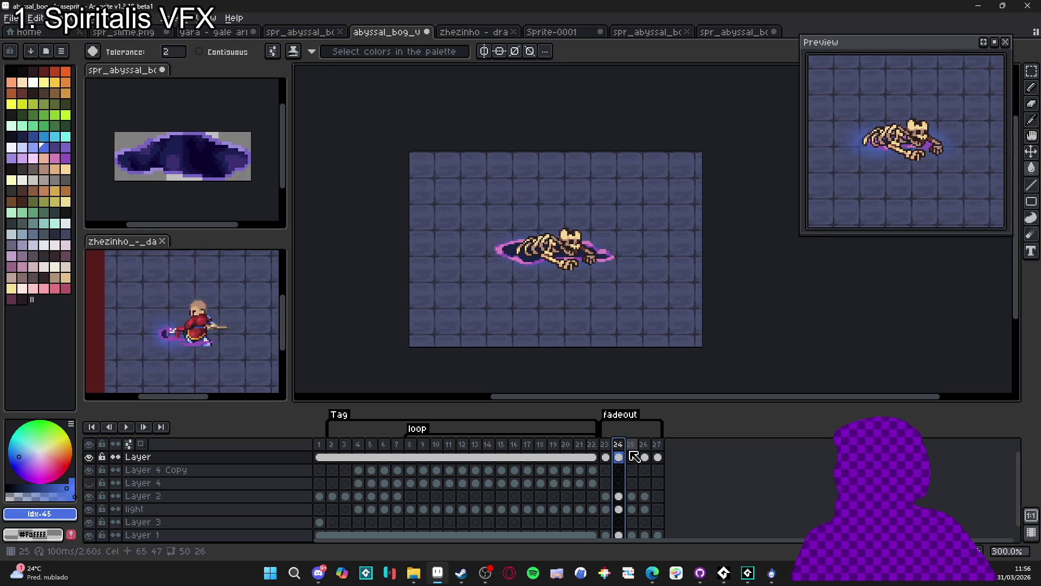
key("alt+c")
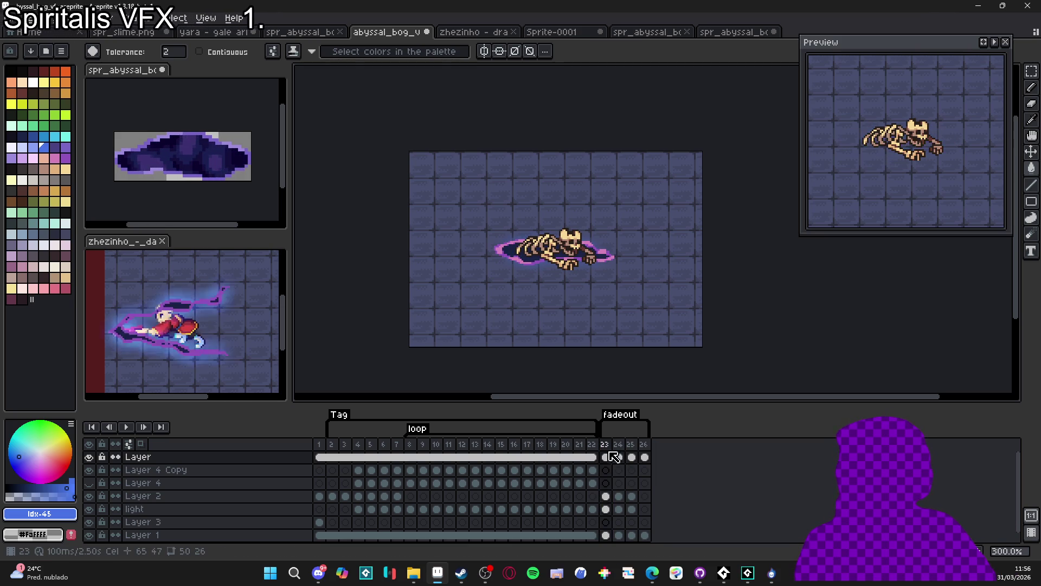
- Play the animation and scrub frames 1, 2, 5 and 6 to compare the purple effect
left_click(610, 448)
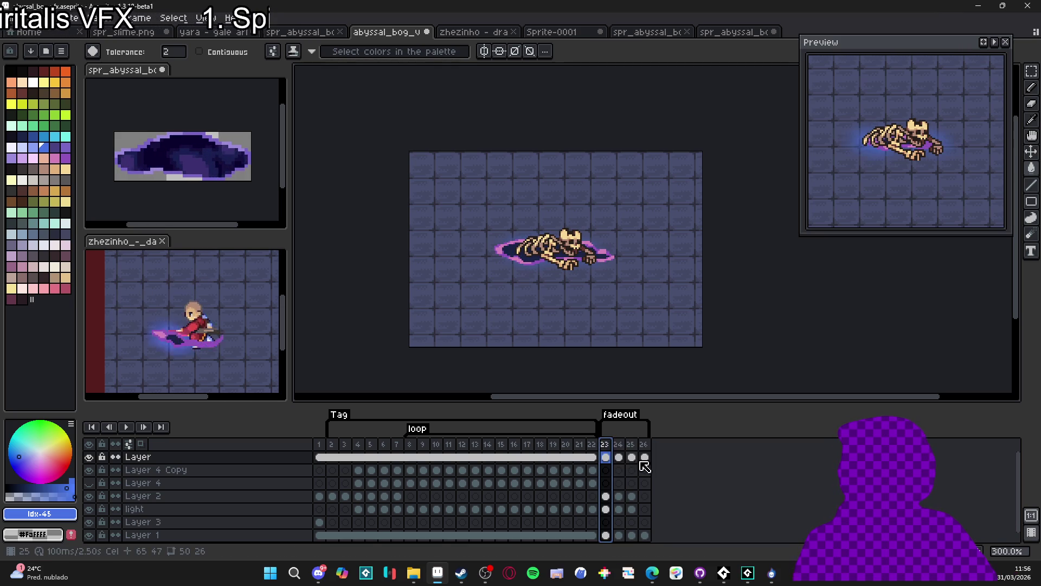
key("Return")
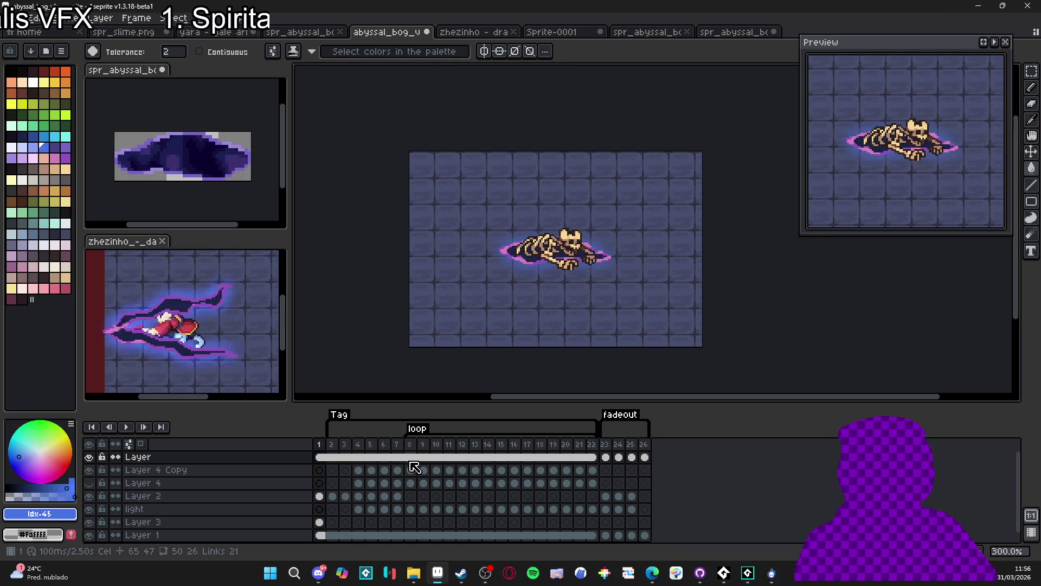
key("Right")
key("Left")
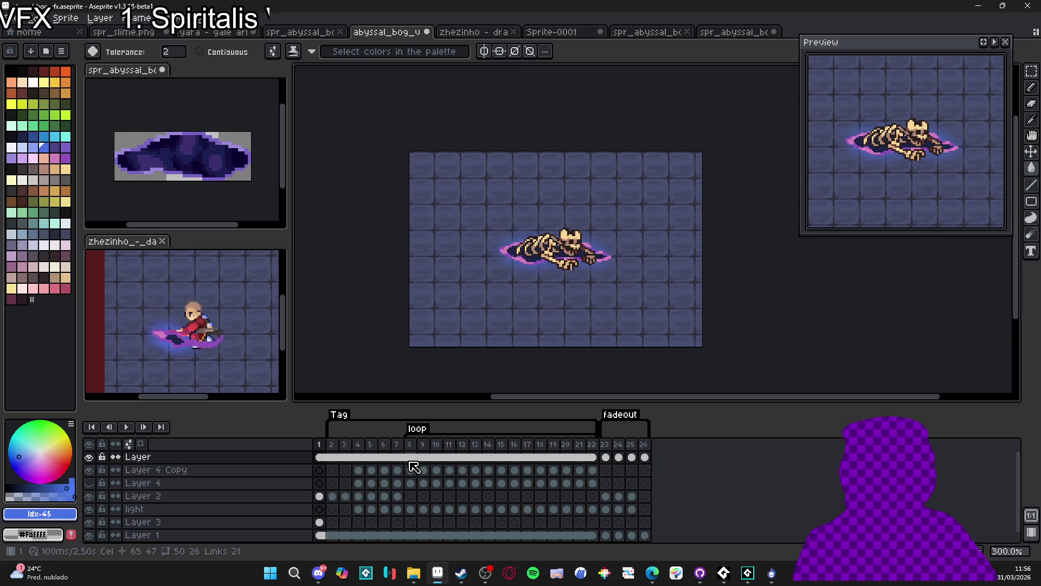
key("Right")
key("Right")
key("Right")
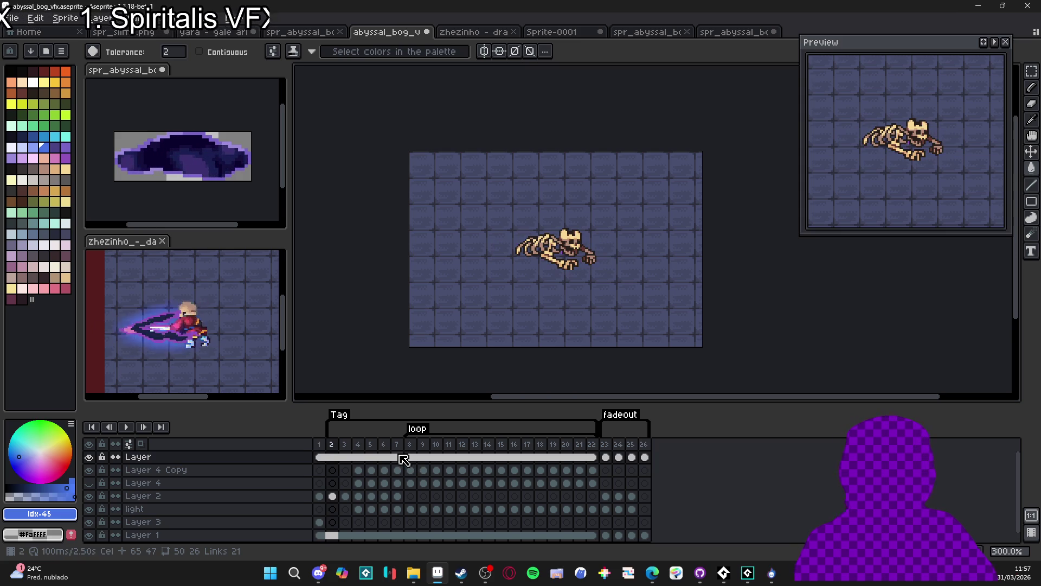
left_click(332, 457)
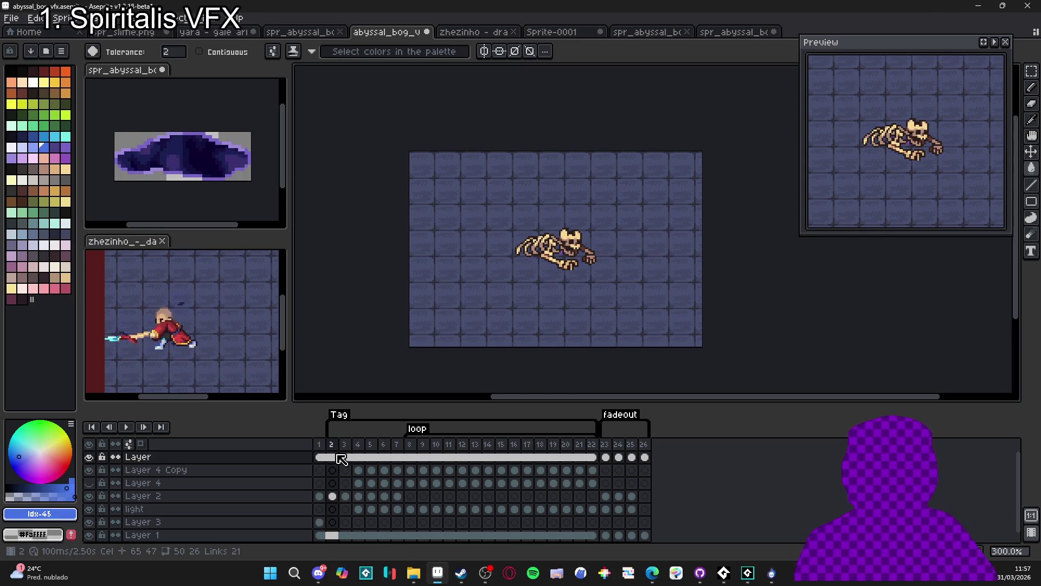
left_click(321, 450)
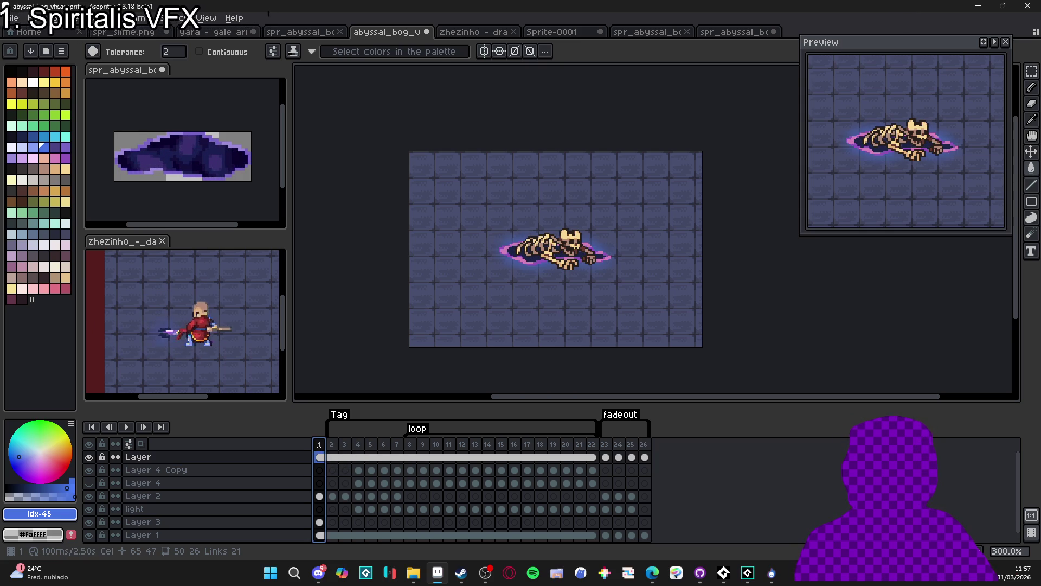
left_click(332, 455)
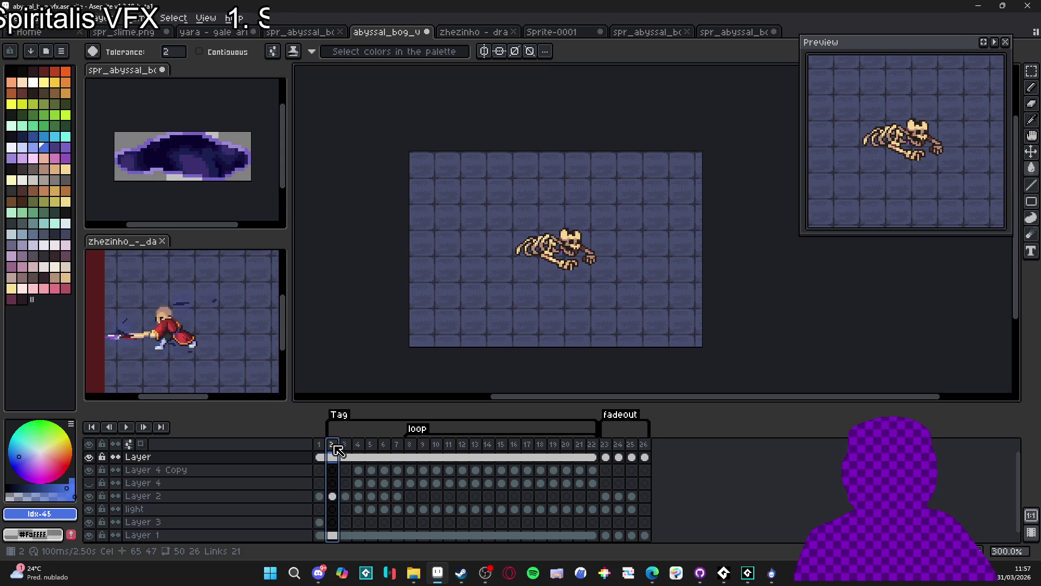
left_click(382, 452)
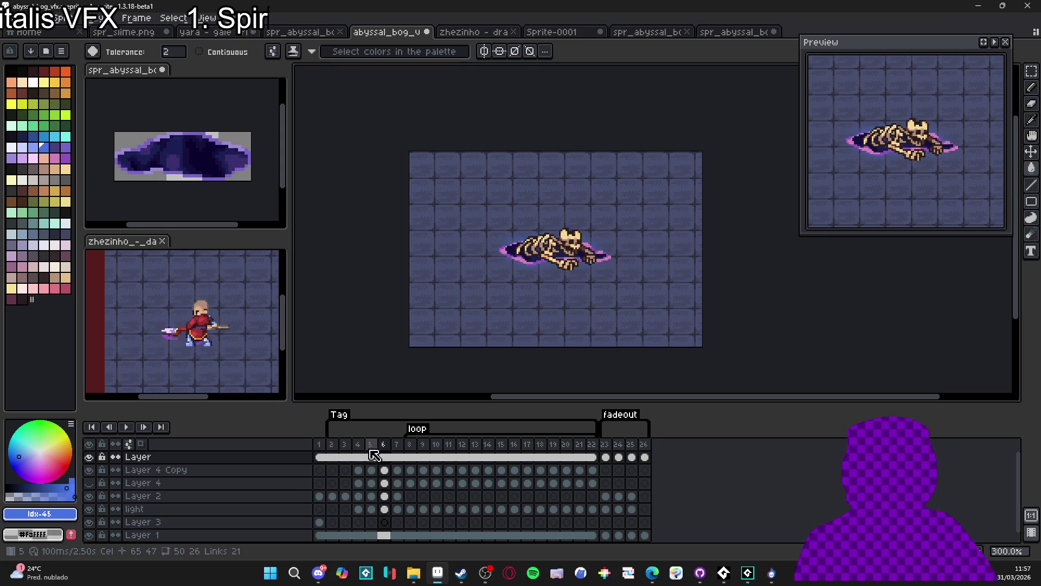
left_click(324, 448)
left_click(331, 449)
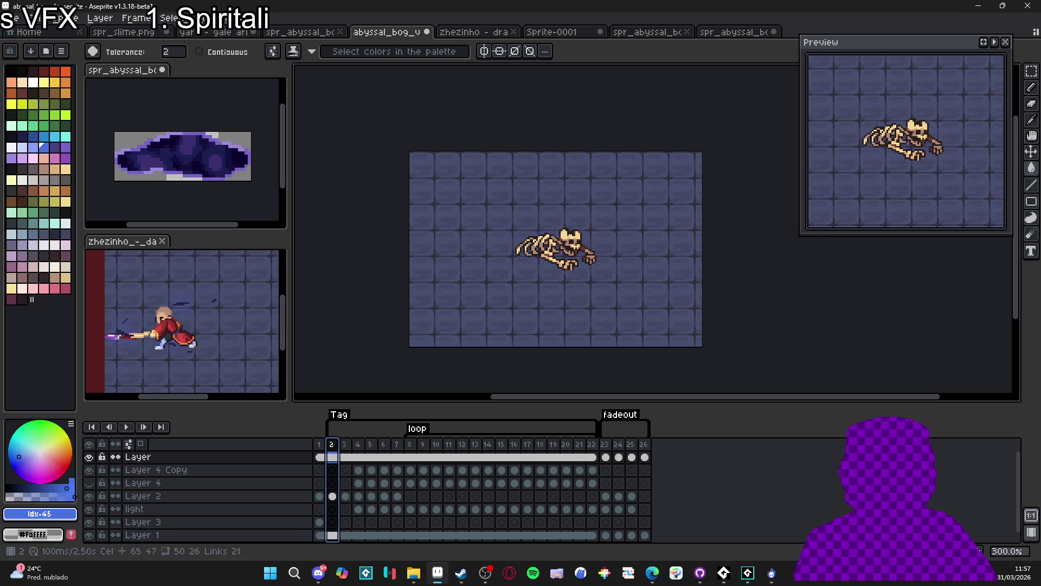
- Set the final frame 26's duration to 2000 ms
left_click(644, 452)
right_click(651, 452)
key("Escape")
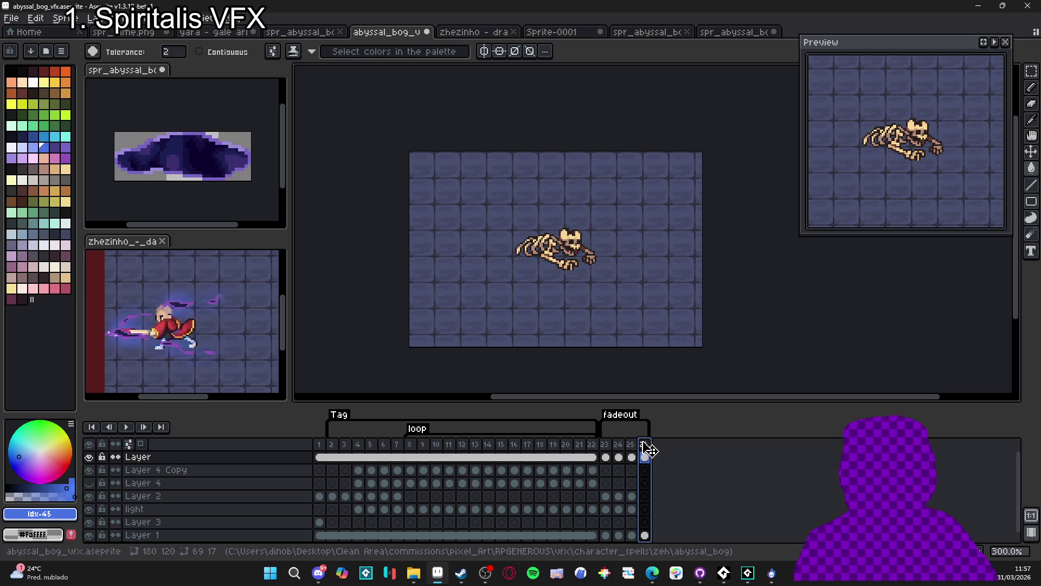
double_click(644, 446)
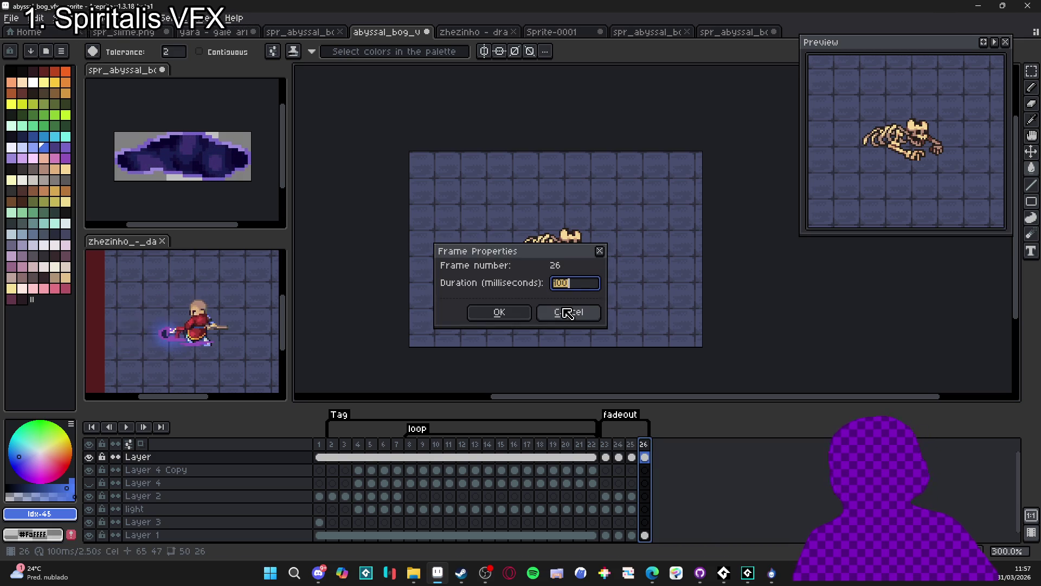
type("0")
key("Return")
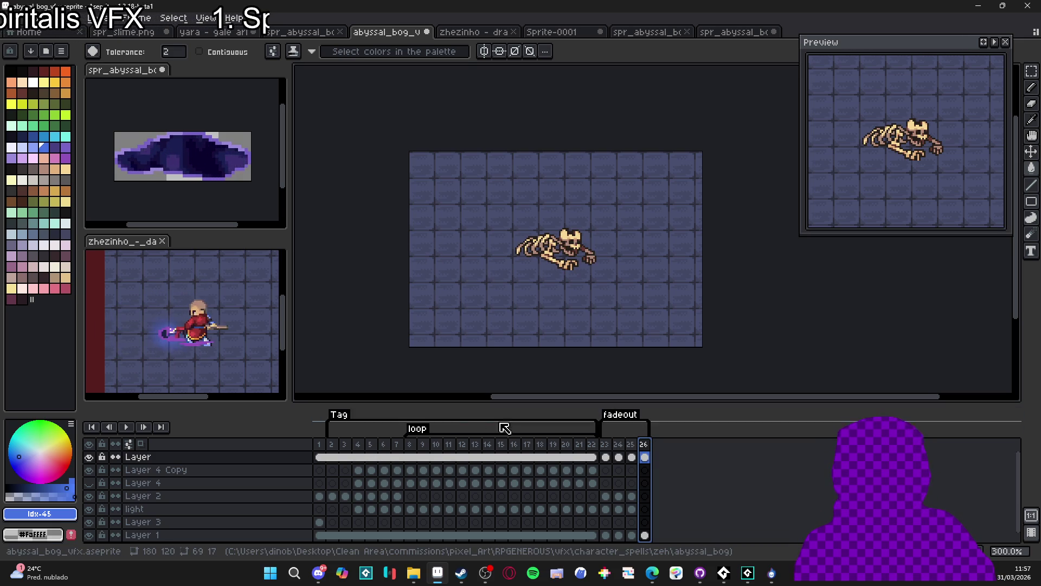
- Review and dismiss the Tag properties, resize the timeline panel, and play then stop the animation
double_click(343, 422)
left_click(545, 245)
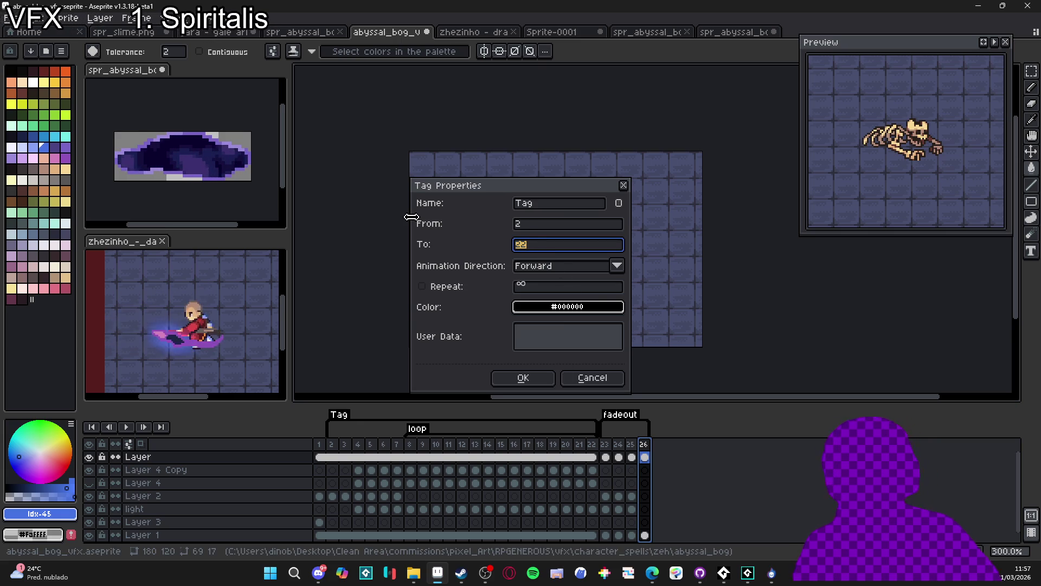
type("2")
key("Escape")
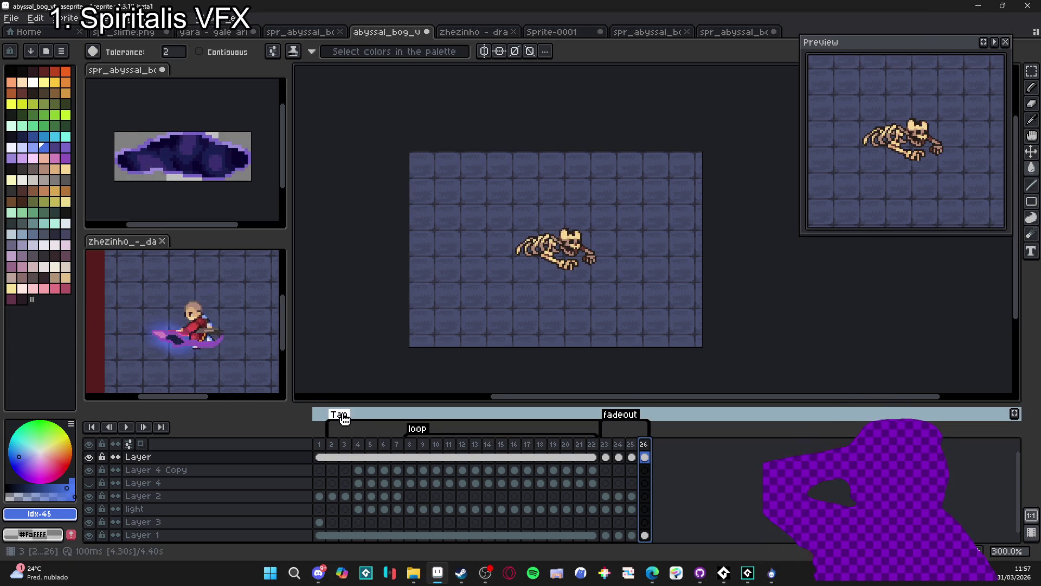
mouse_move(393, 402)
left_mouse_down()
mouse_move(387, 373)
mouse_move(386, 393)
left_mouse_up()
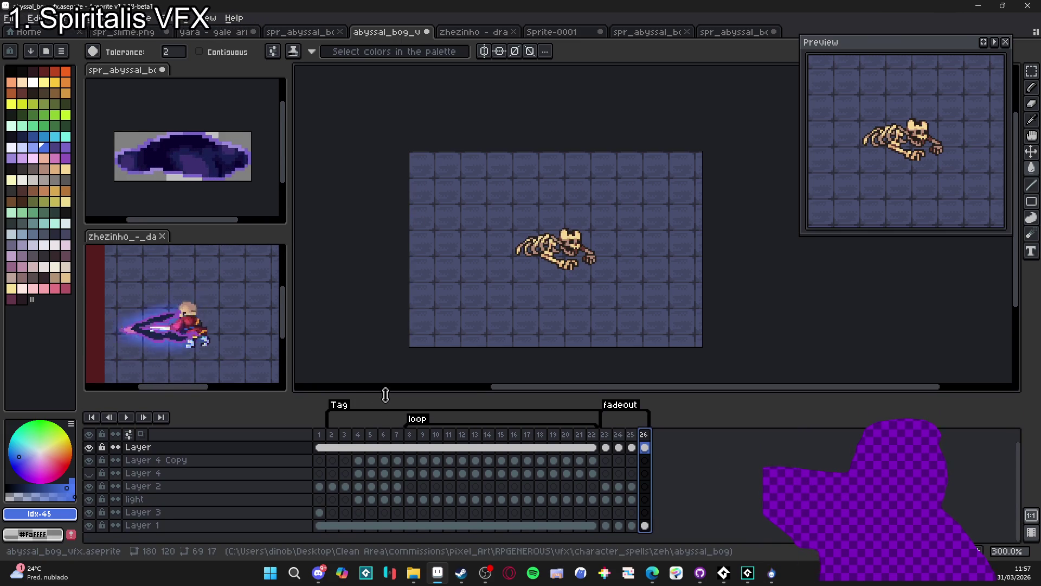
left_click(331, 434)
left_click(134, 416)
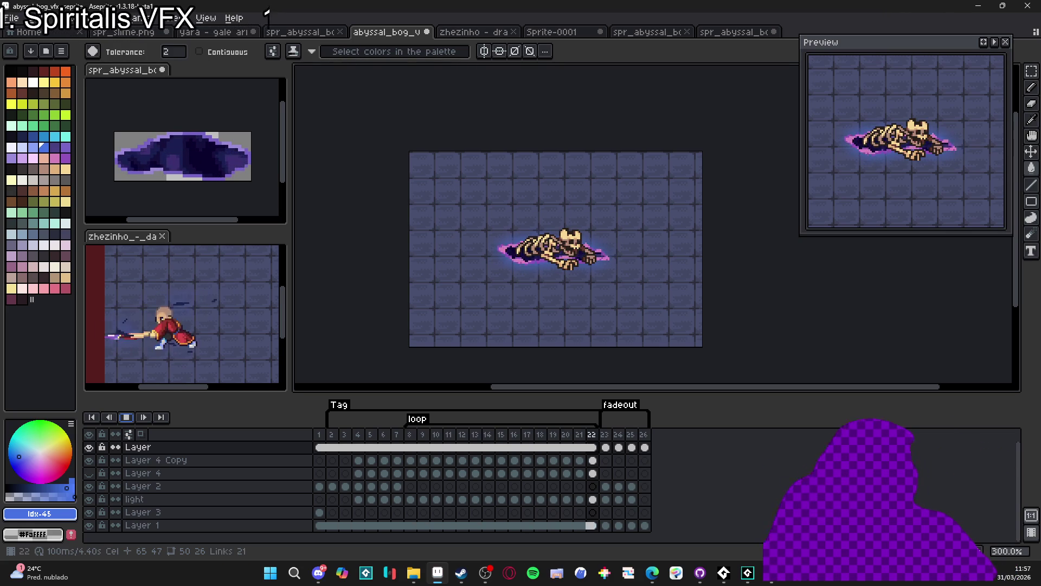
left_click(126, 417)
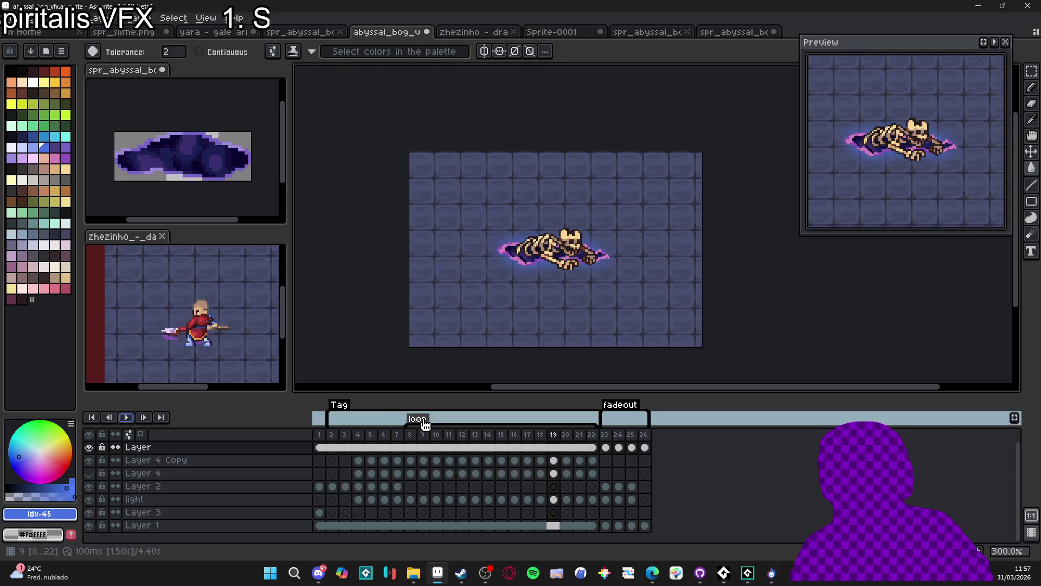
- Check the loop tag's Repeat setting in its properties and rewind to frame 2
double_click(426, 425)
left_click(532, 287)
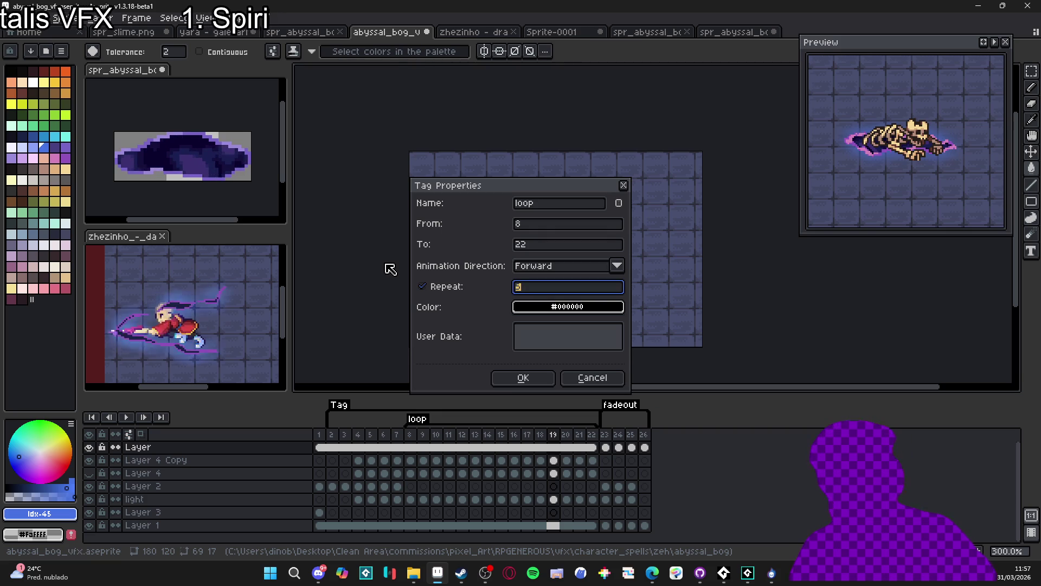
key("Return")
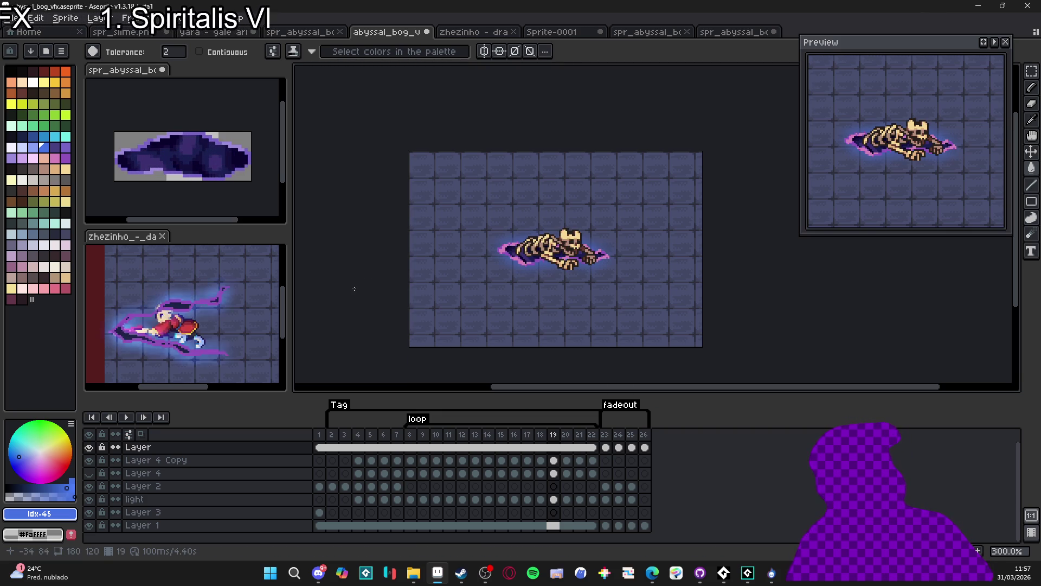
left_click(332, 447)
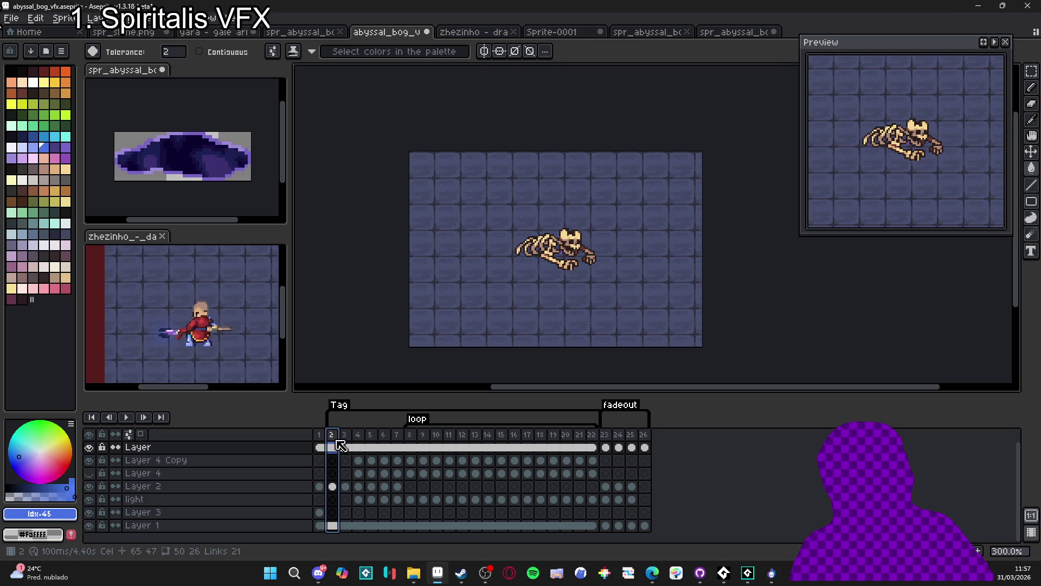
- Preview the animation, then hide the background tile layer and the skeleton layer
left_click(126, 418)
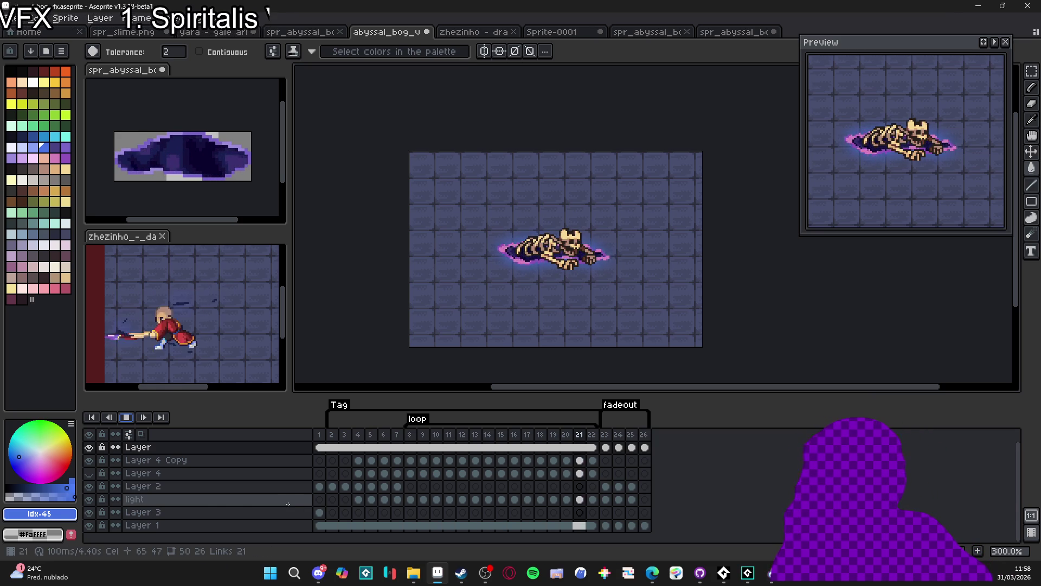
left_click(126, 417)
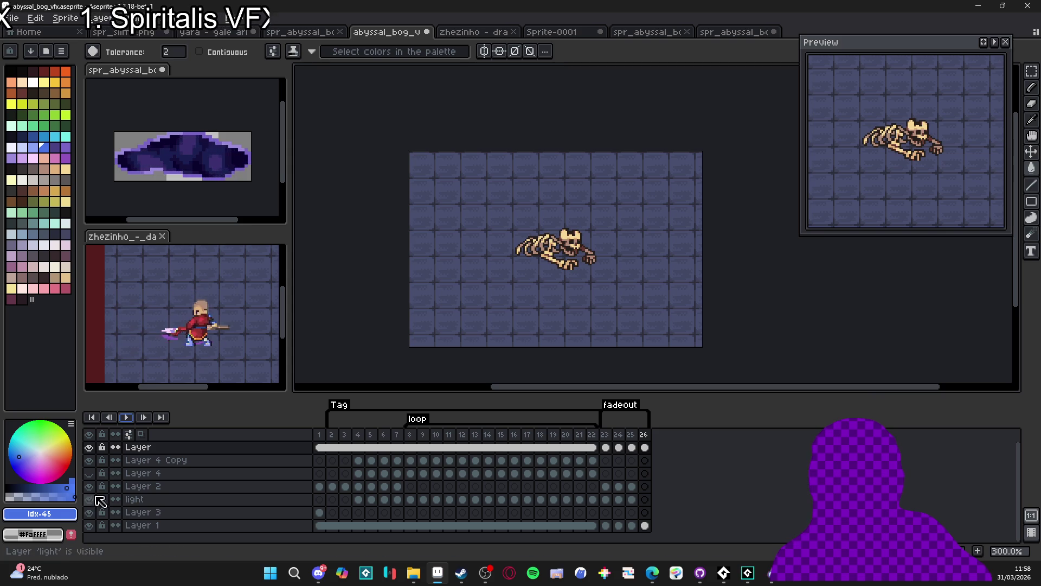
left_click(91, 525)
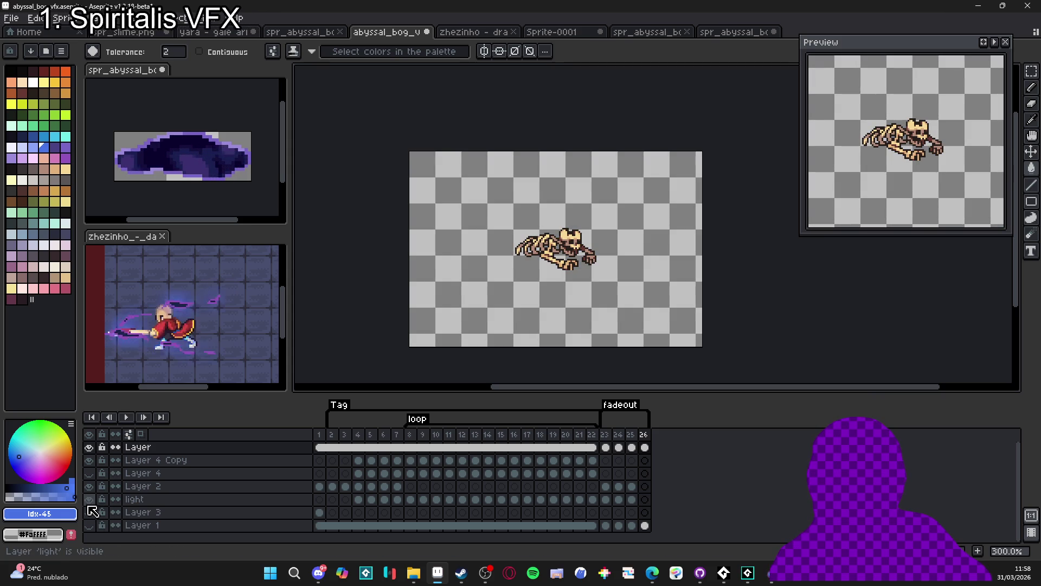
left_click(90, 447)
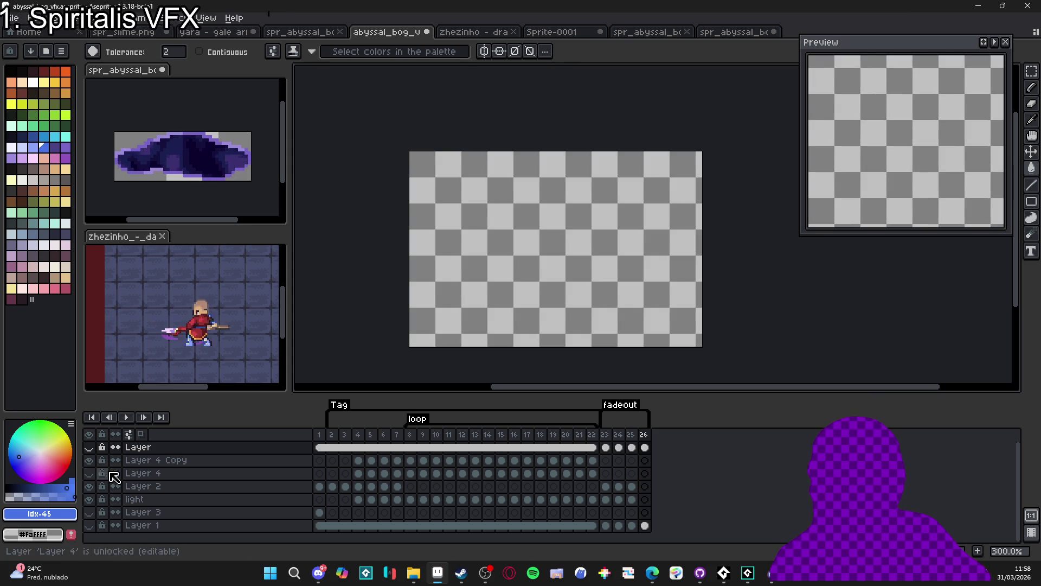
- Replay the animation from frame 2 with only the purple bog puddle visible
left_click(332, 437)
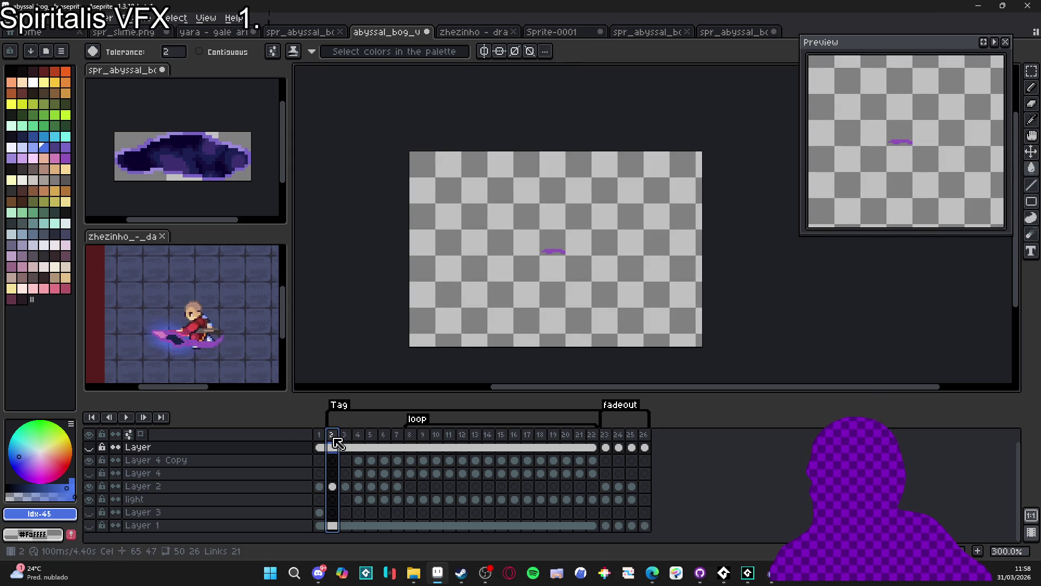
left_click(126, 416)
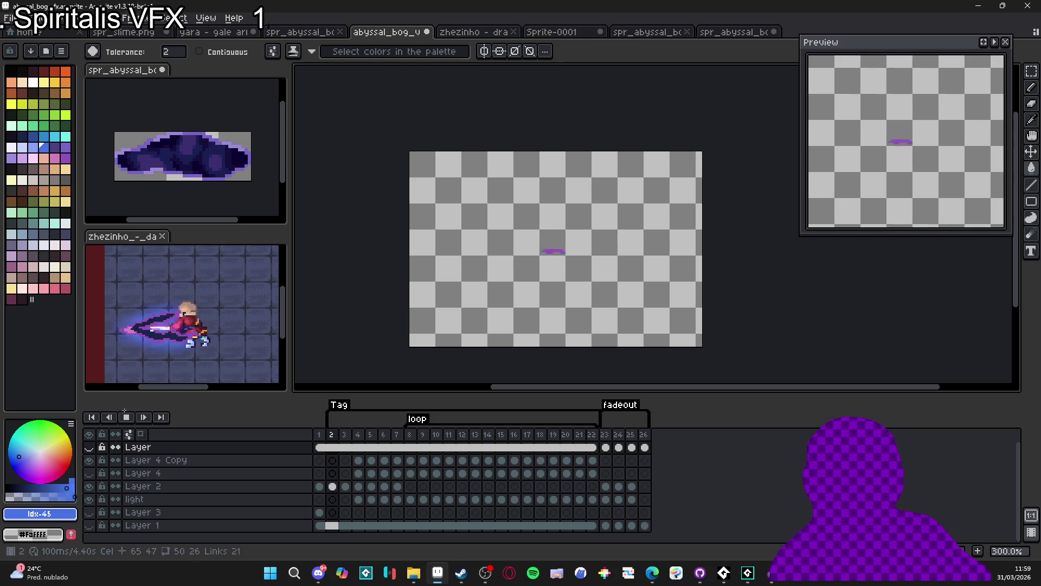
key("Return")
left_click(332, 436)
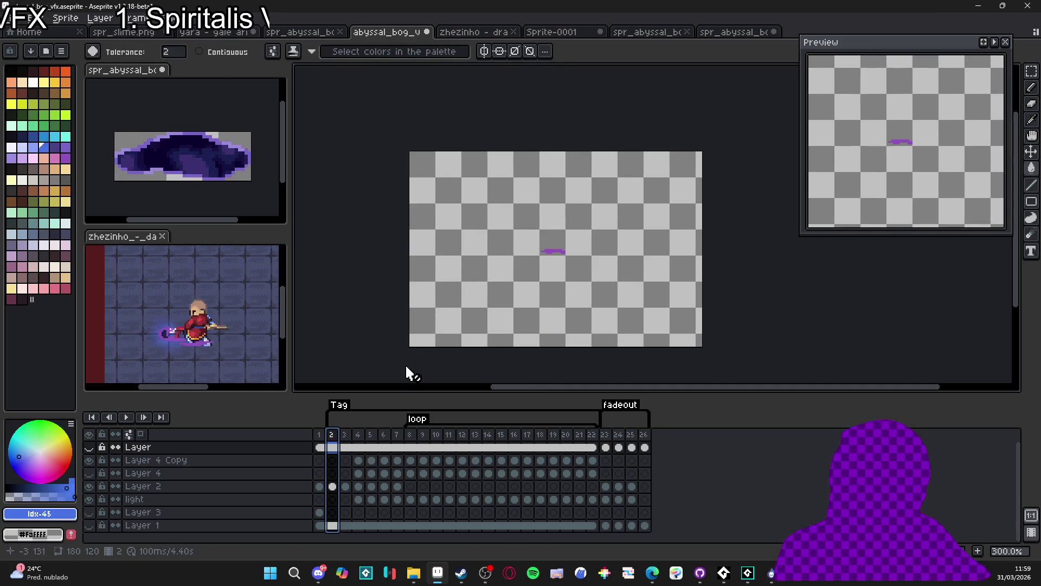
- Select frames 2 to 7, then frame 23, and open the Export File settings
mouse_move(338, 445)
left_mouse_down()
mouse_move(649, 438)
mouse_move(612, 444)
mouse_move(620, 435)
mouse_move(644, 442)
mouse_move(616, 446)
mouse_move(613, 434)
left_mouse_up()
left_click(605, 436)
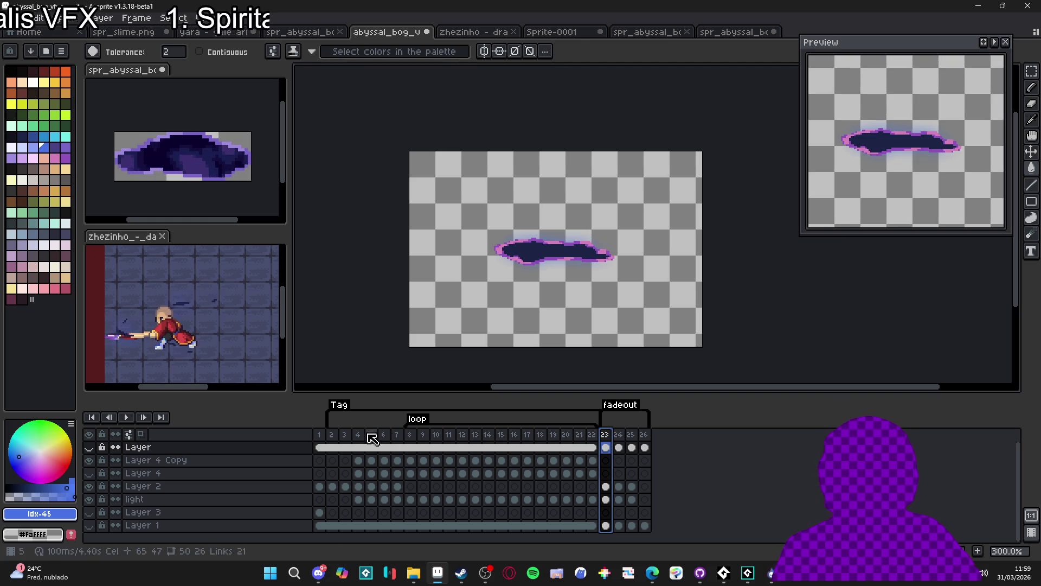
key("ctrl+alt+shift+s")
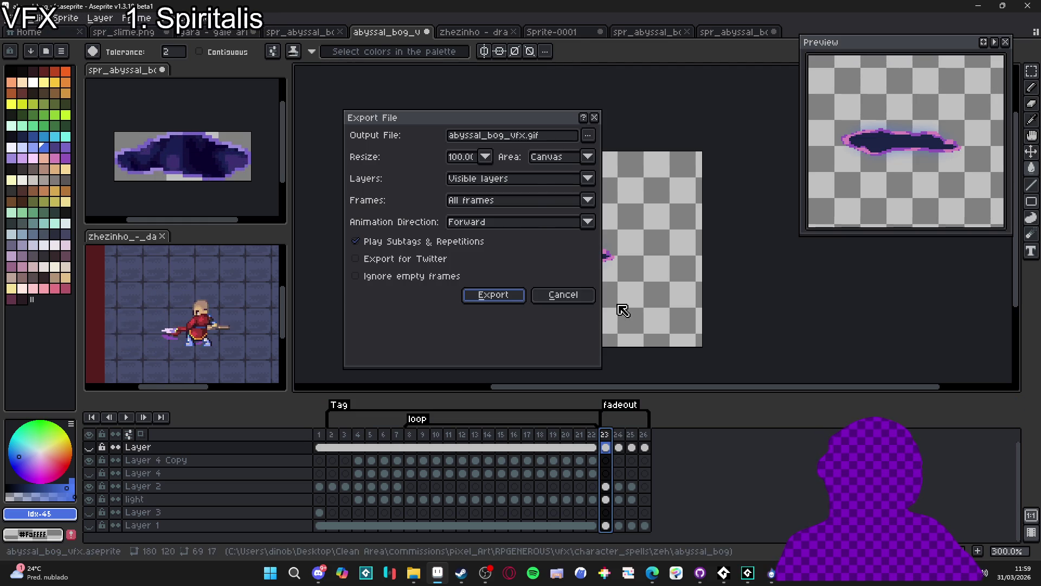
- Limit the export to the Tag frames and create a new full_effect output folder
left_click(542, 201)
left_click(489, 238)
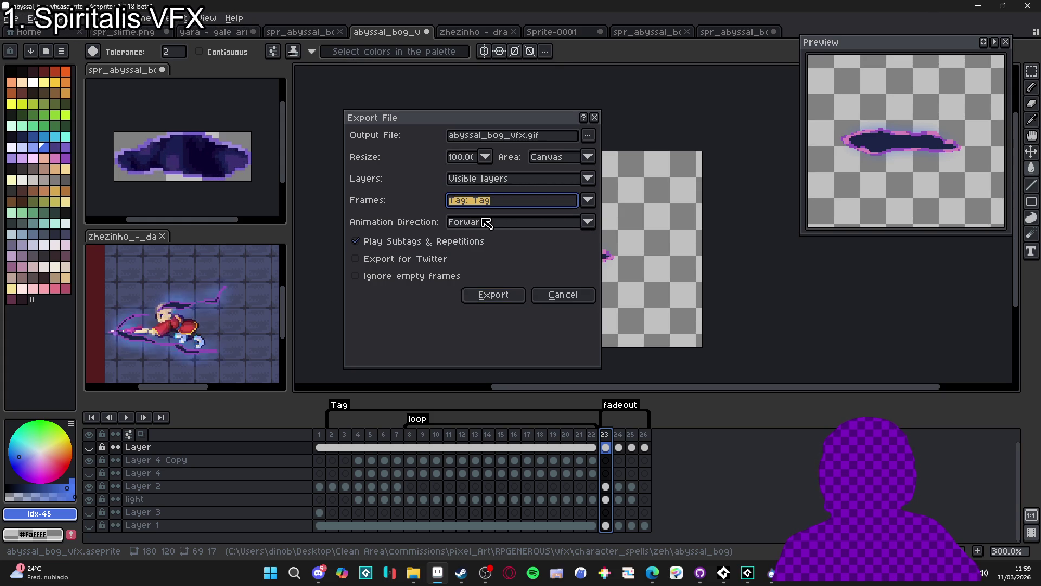
left_click(593, 138)
left_click(504, 155)
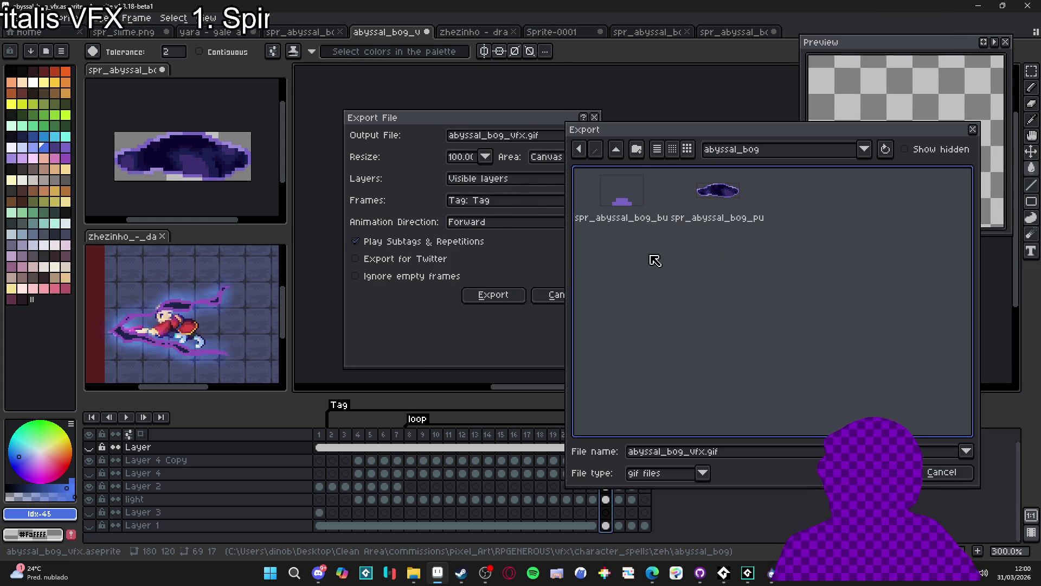
left_click(639, 149)
type("fu")
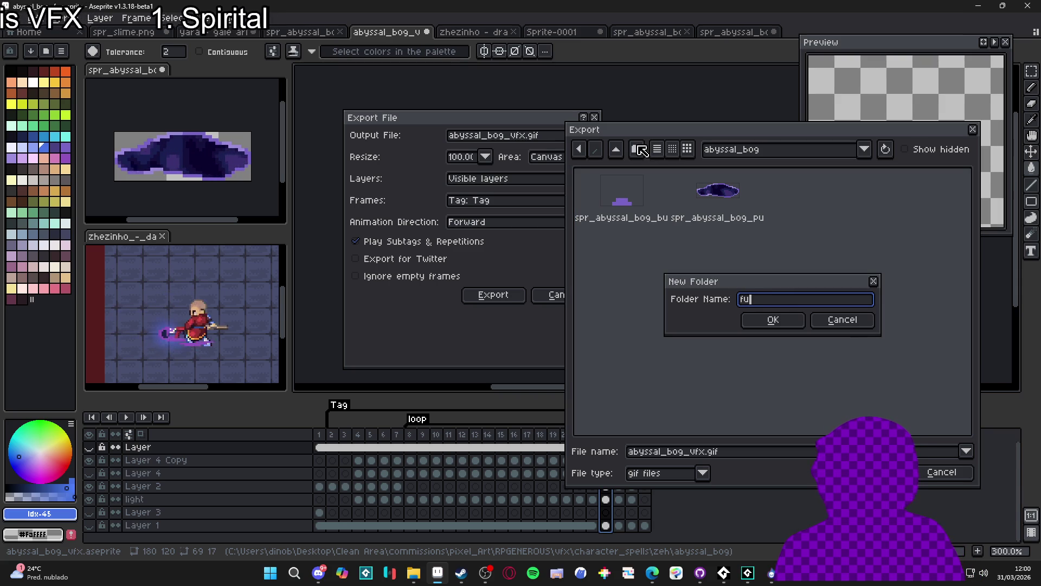
type("ll_effect")
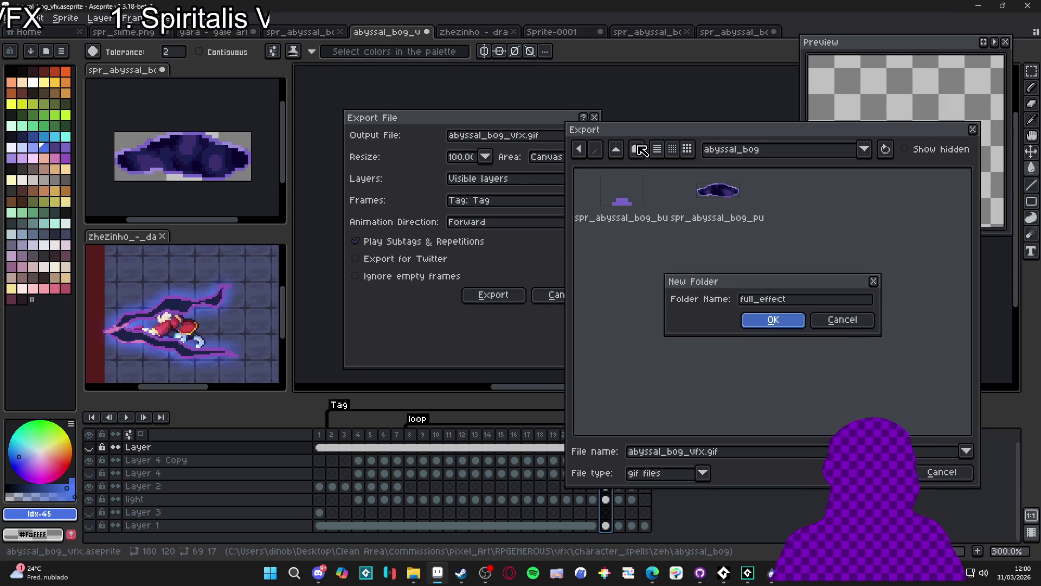
key("Return")
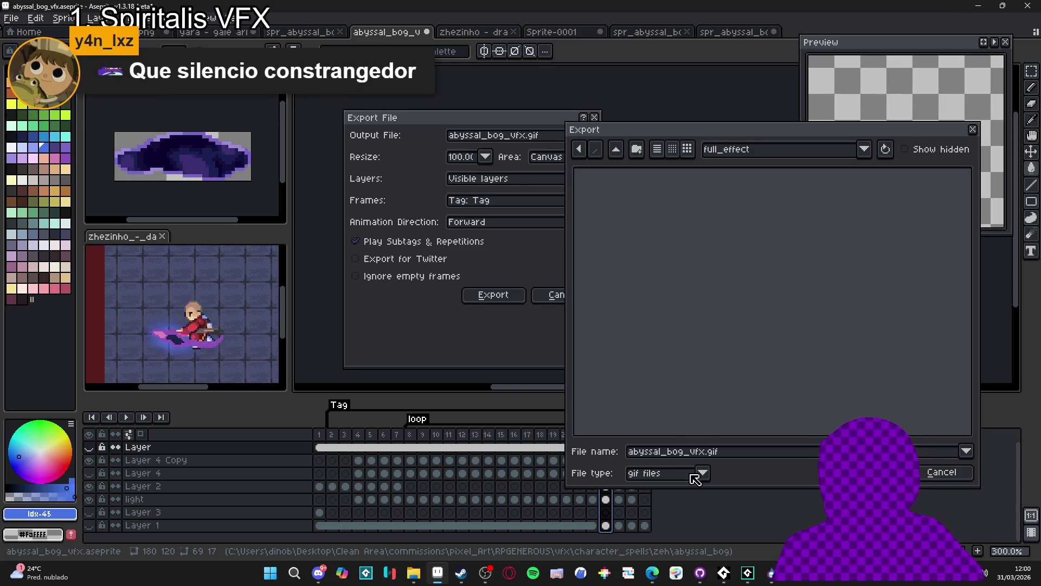
- Set the export file type to PNG and accept abyssal_bog_vfx.png in full_effect
left_click(700, 474)
left_click(650, 408)
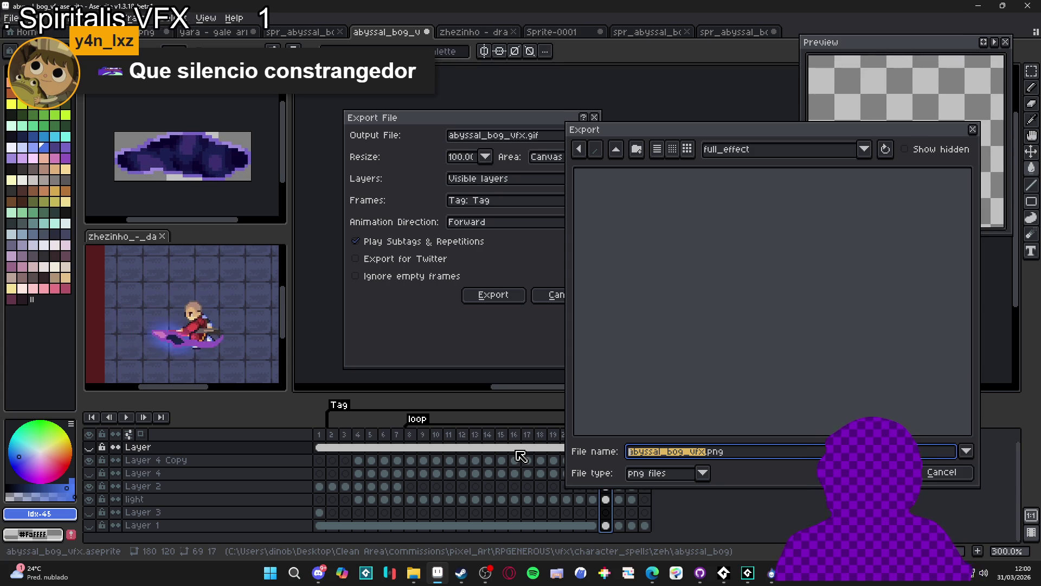
key("Return")
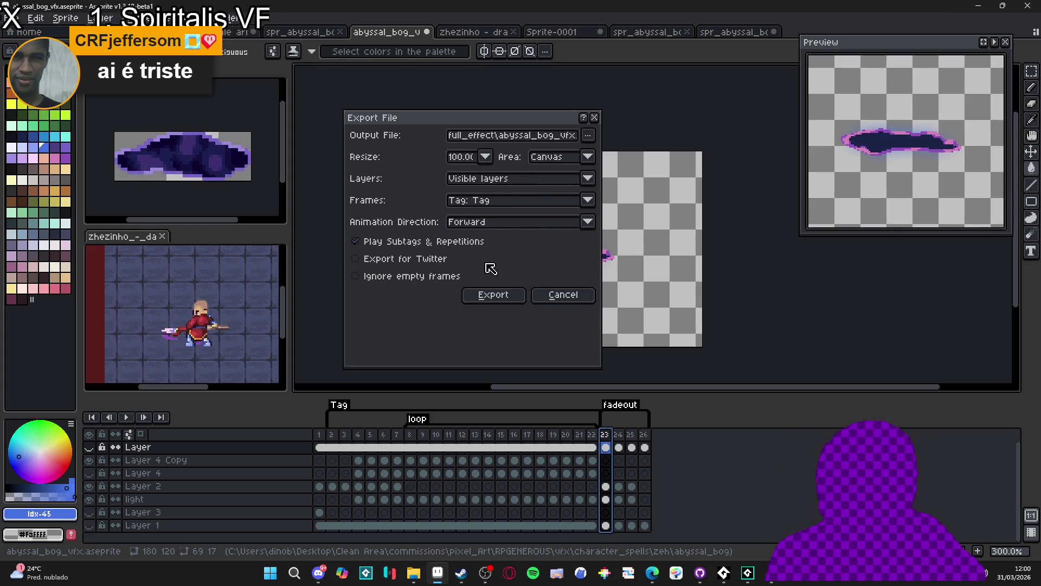
left_click(556, 135)
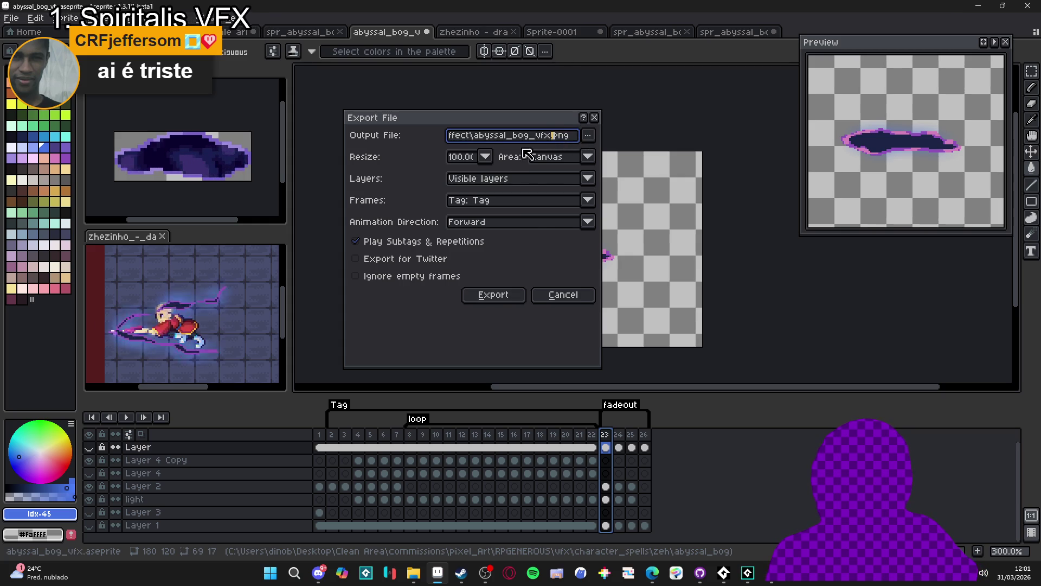
- Reconfirm the abyssal_bog_vfx.png output file and export the Tag frames
left_click(588, 136)
left_click(572, 162)
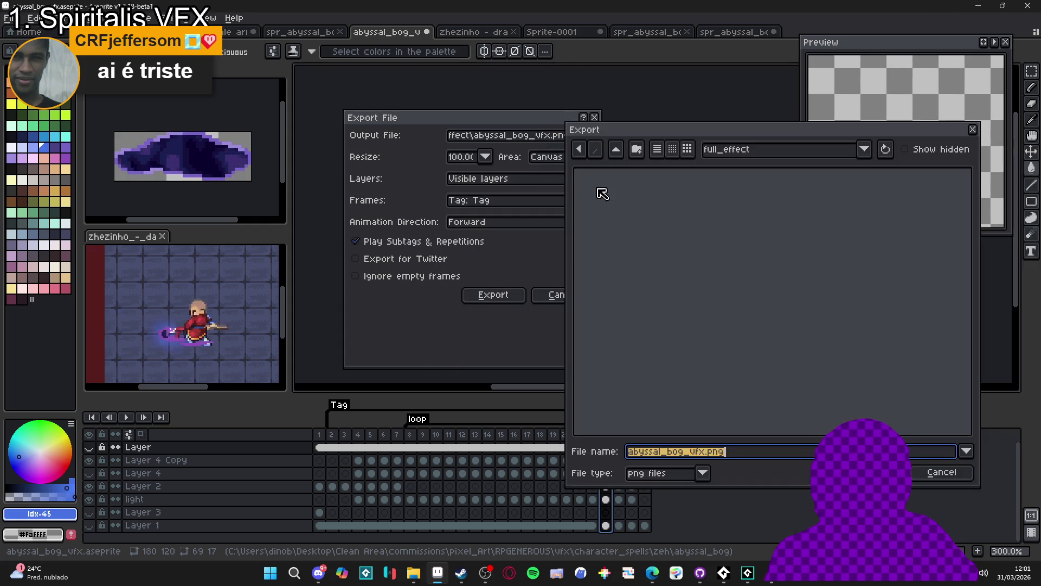
key("Return")
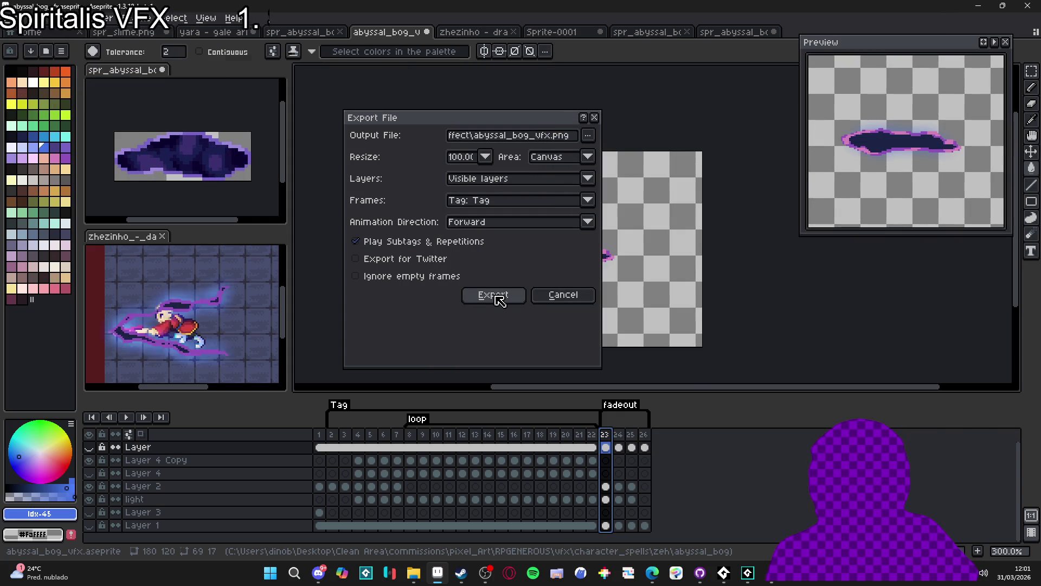
left_click(499, 300)
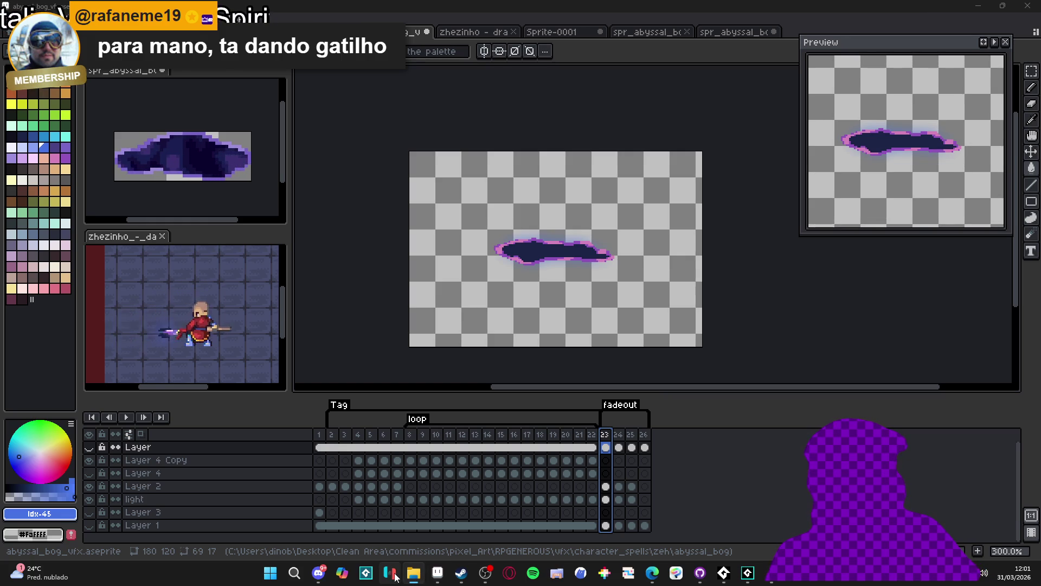
- Open a new File Explorer window showing the Área de Trabalho (Desktop) folder
mouse_move(413, 573)
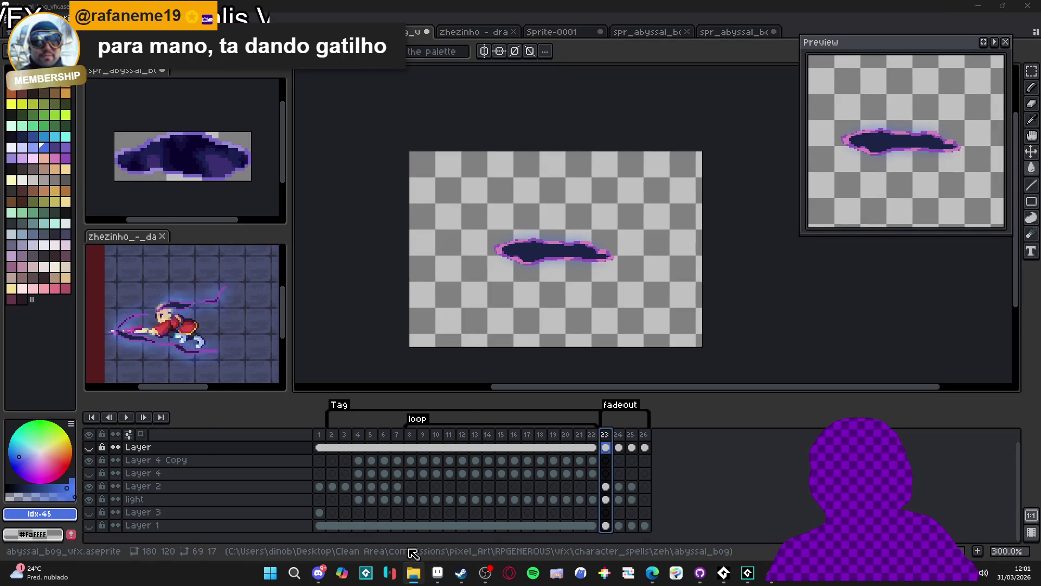
right_click(402, 572)
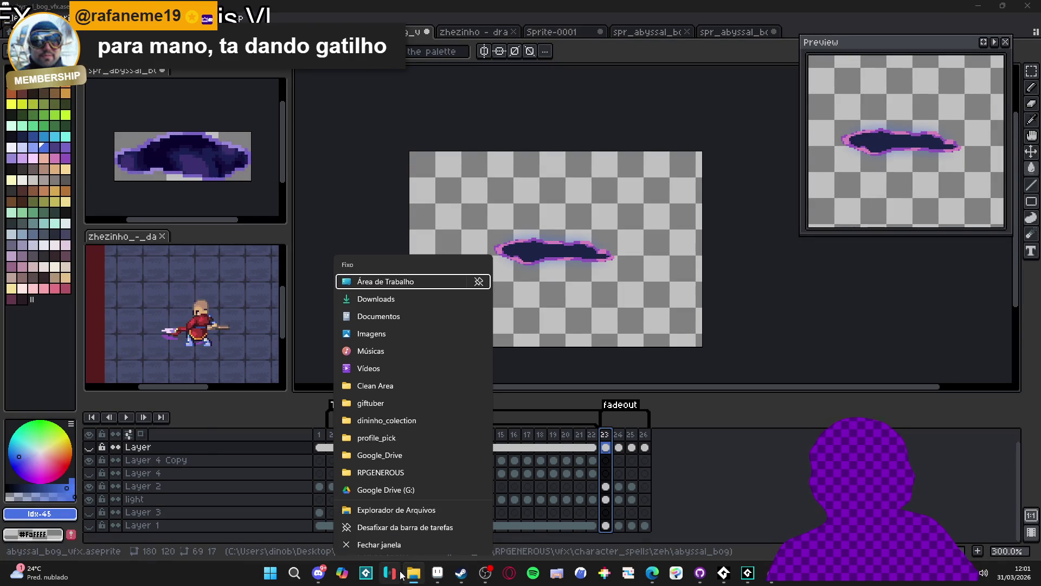
left_click(155, 248)
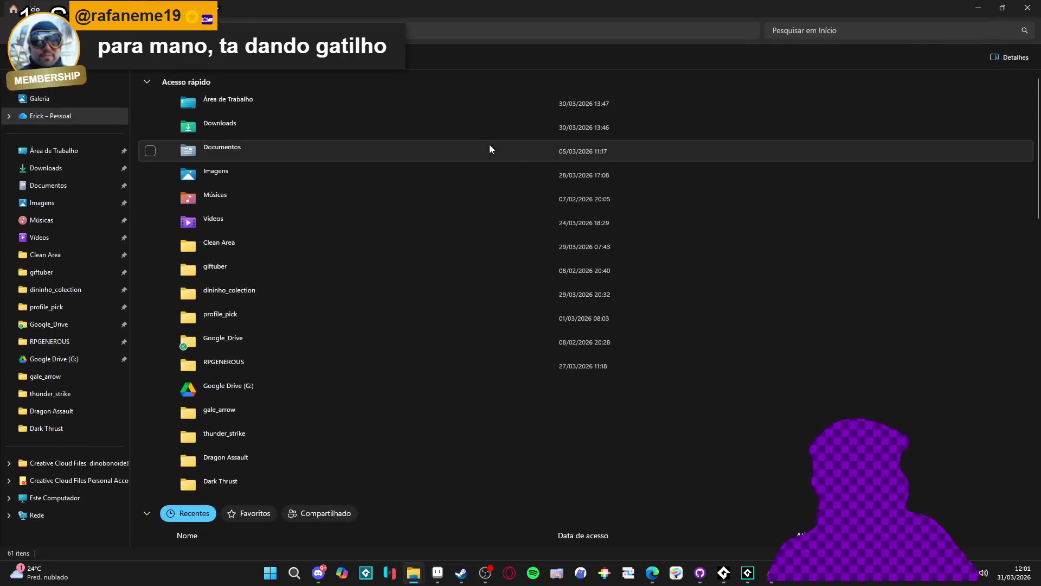
left_click(68, 153)
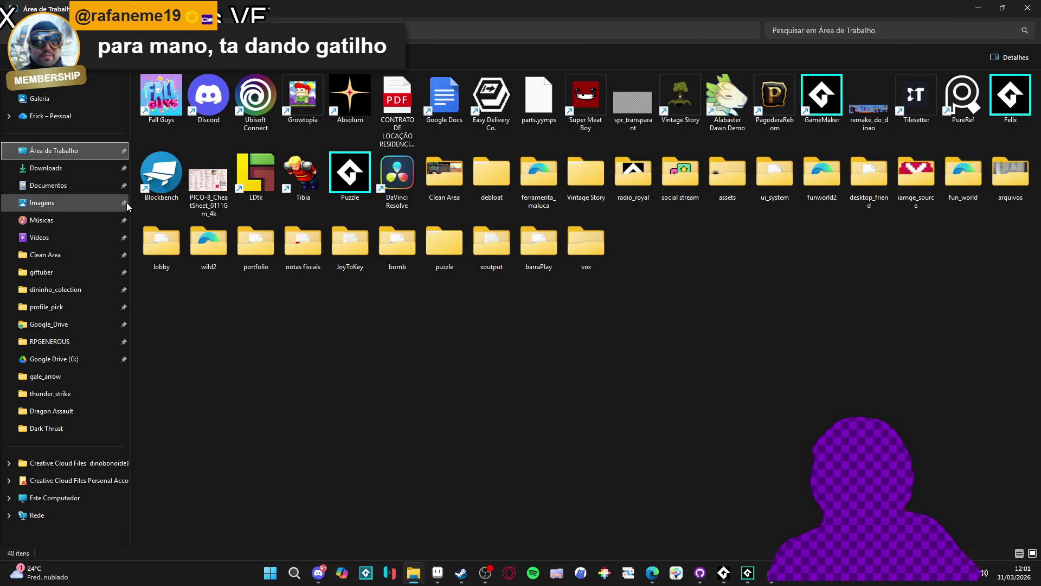
- Back in GameMaker, create a sprite named spr_abyssal_bog_vfx in the abyssal_bog folder
left_click(747, 572)
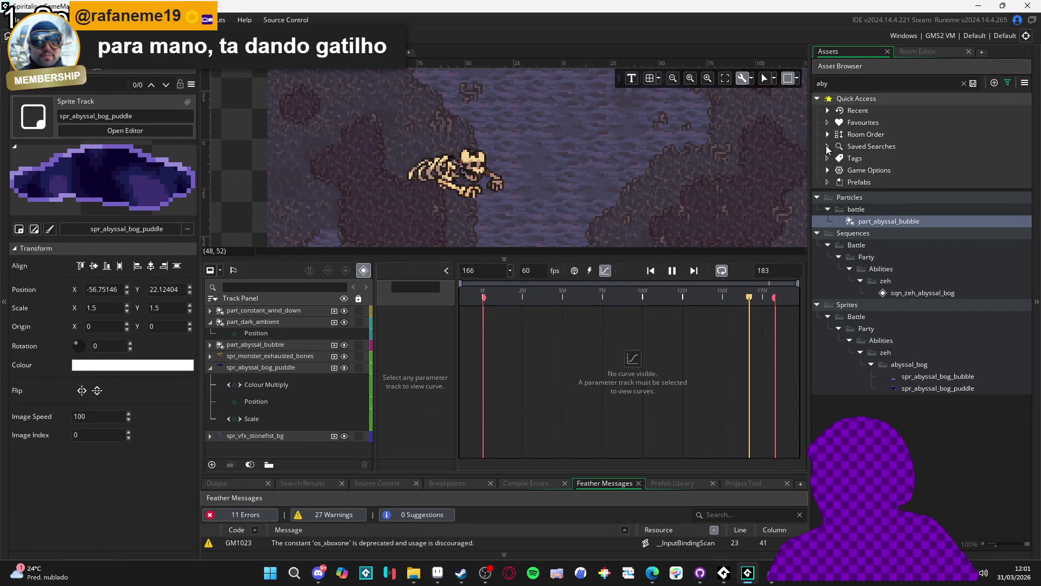
left_click_drag(641, 258, 641, 349)
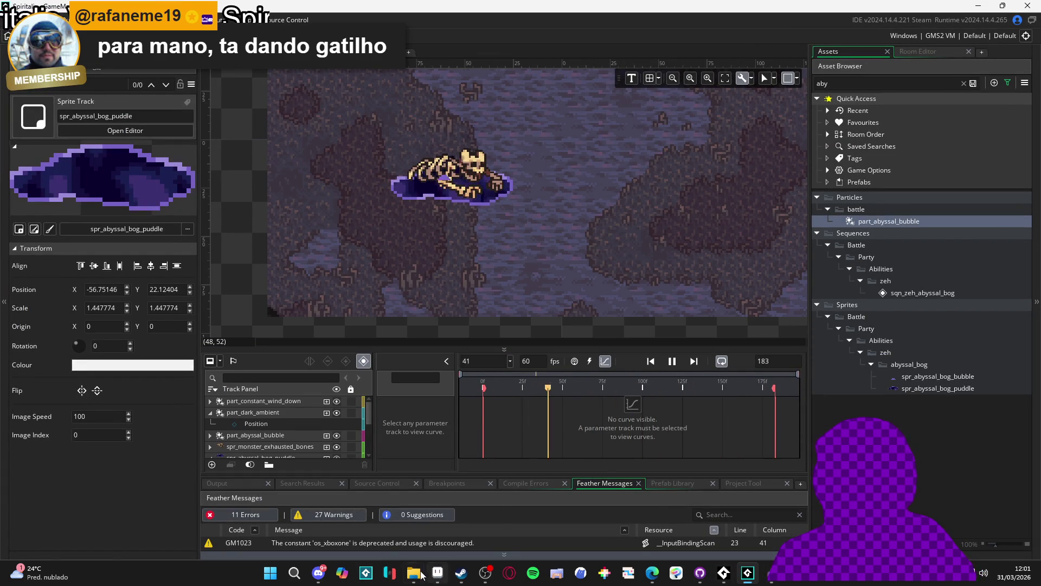
right_click(928, 363)
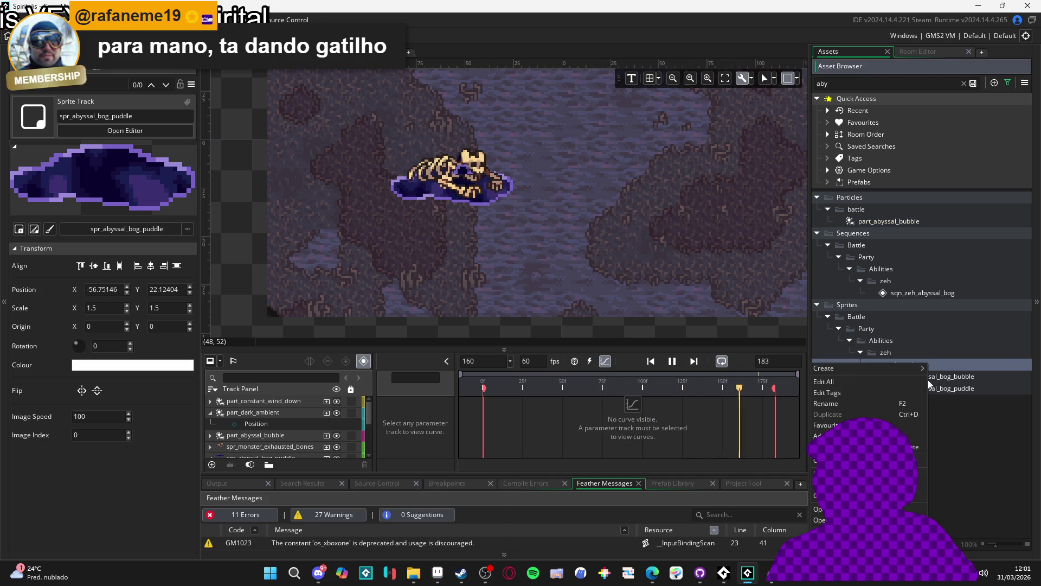
mouse_move(887, 368)
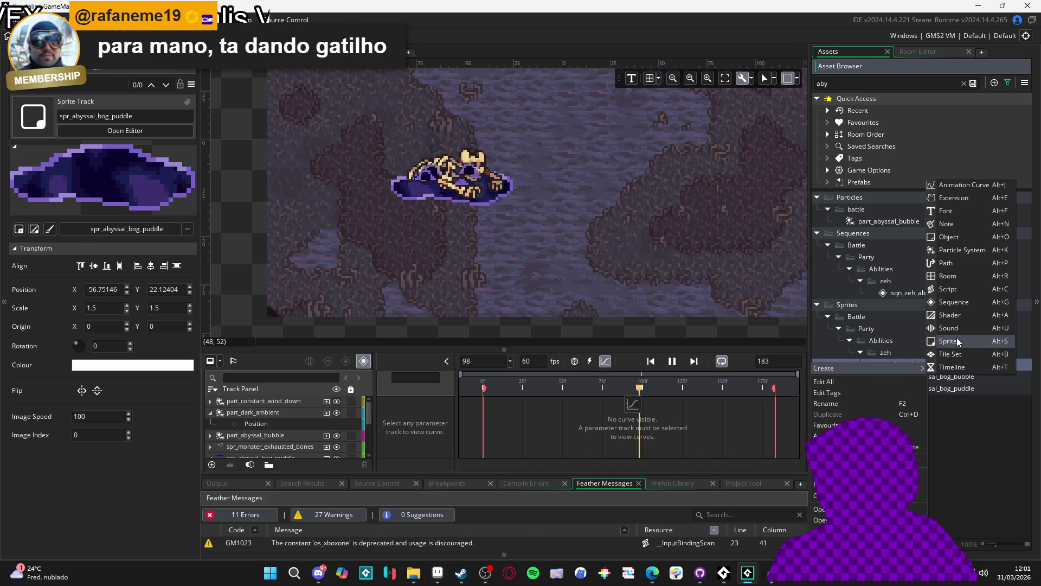
left_click(957, 338)
type("spr_abyssal_bog_")
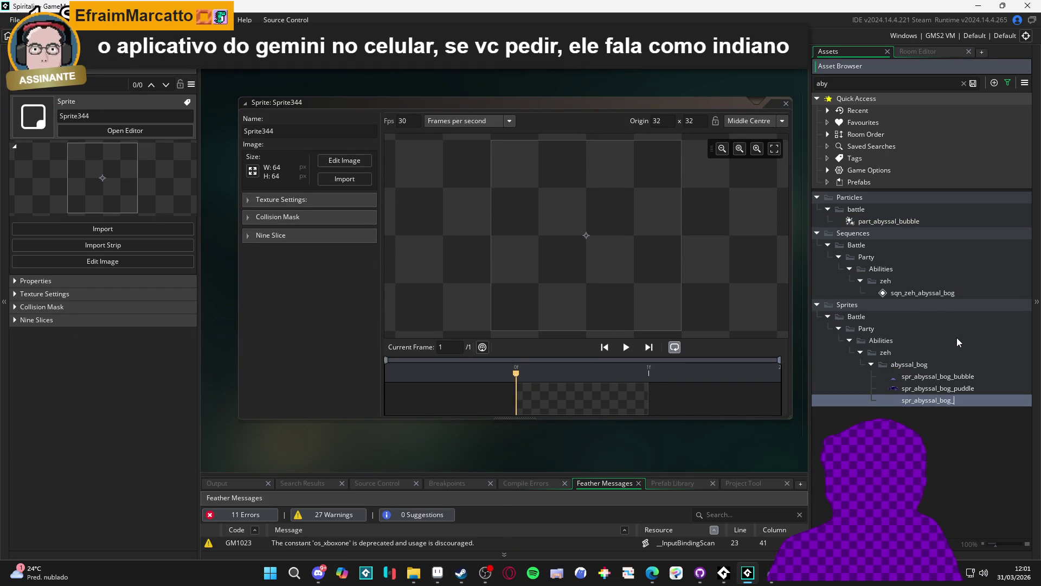
type("vfx")
key("Return")
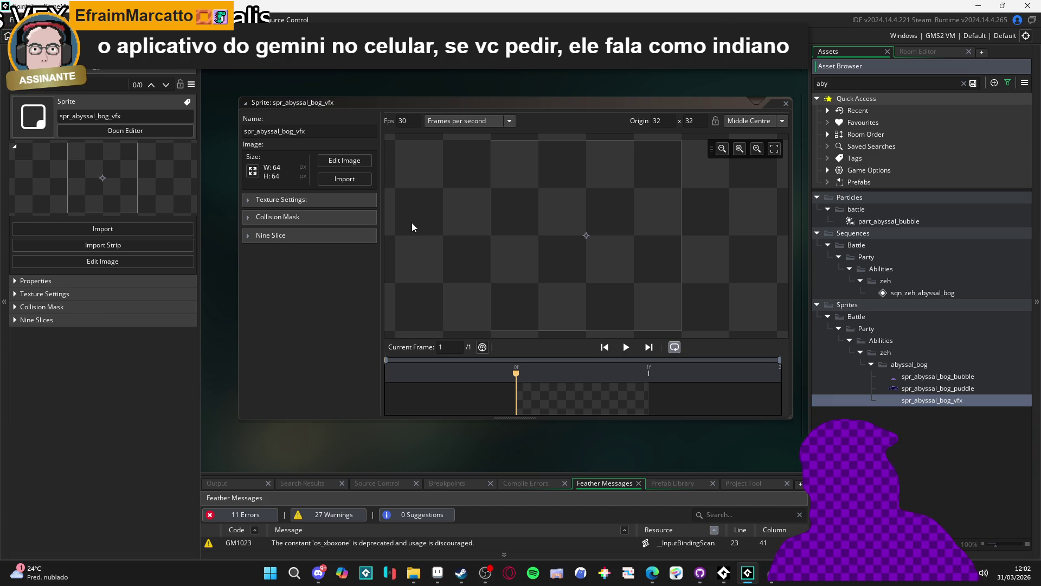
- Import abyssal_bog_vfx1 through abyssal_bog_vfx40 from zeh > abyssal_bog > full_effect into the sprite
left_click(366, 180)
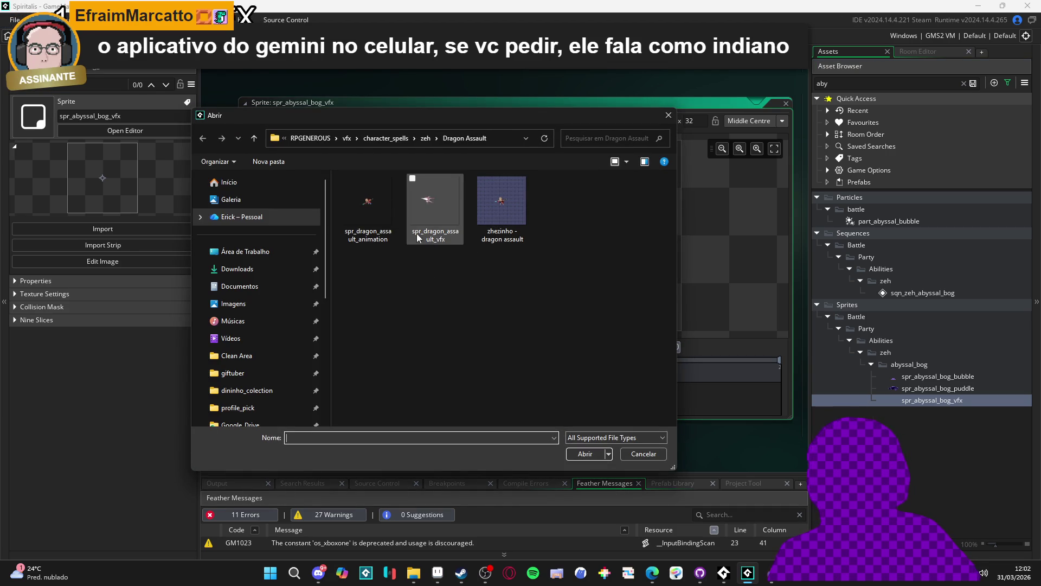
left_click(426, 139)
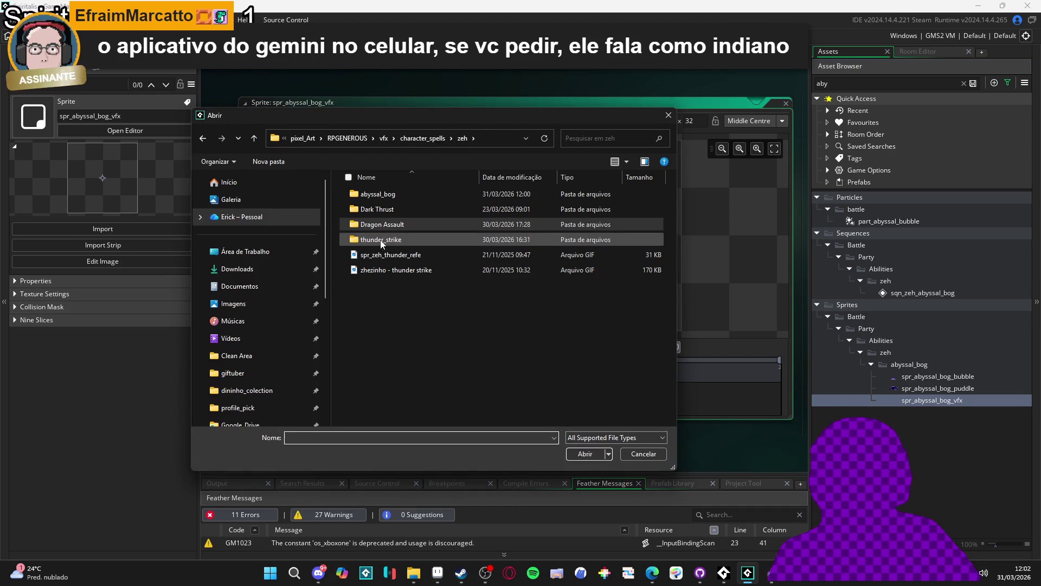
double_click(378, 195)
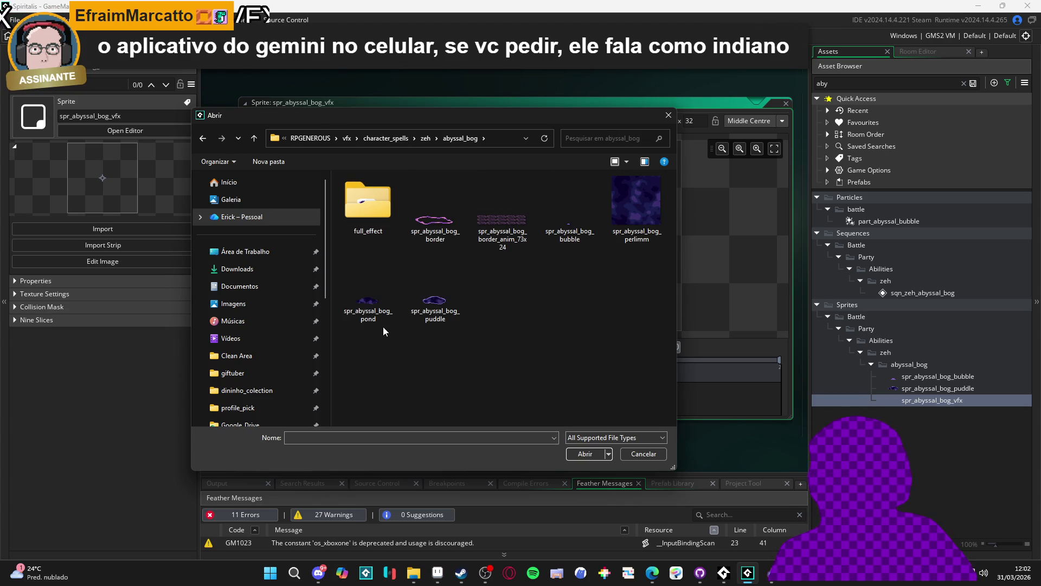
left_click(374, 227)
double_click(375, 224)
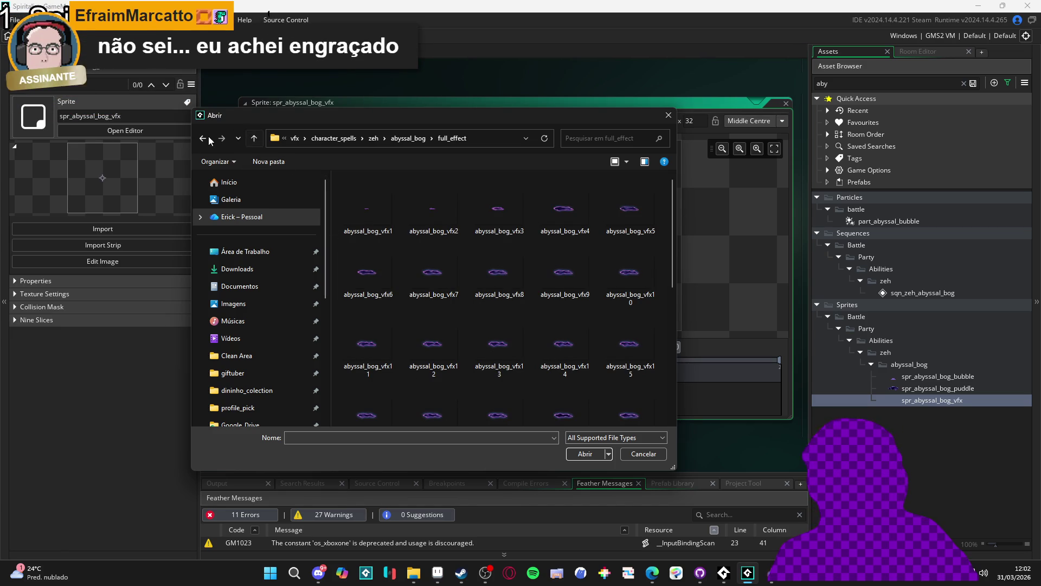
left_click(356, 217)
scroll(438, 249, "down", 5)
left_click(642, 402, "shift")
left_click(594, 455)
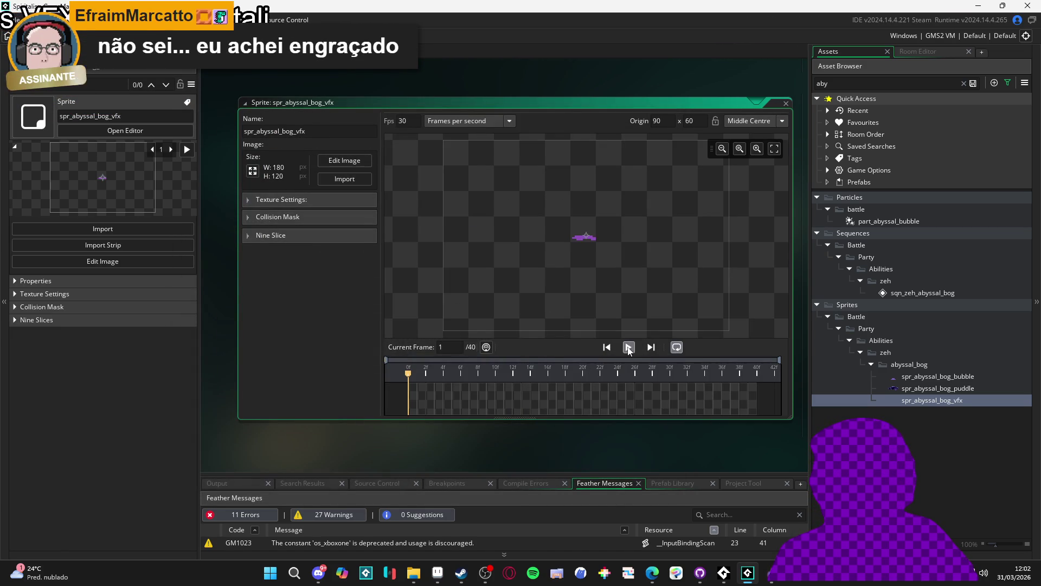
- Preview the sprite animation, then set its speed to 20 fps and replay it
left_click(629, 347)
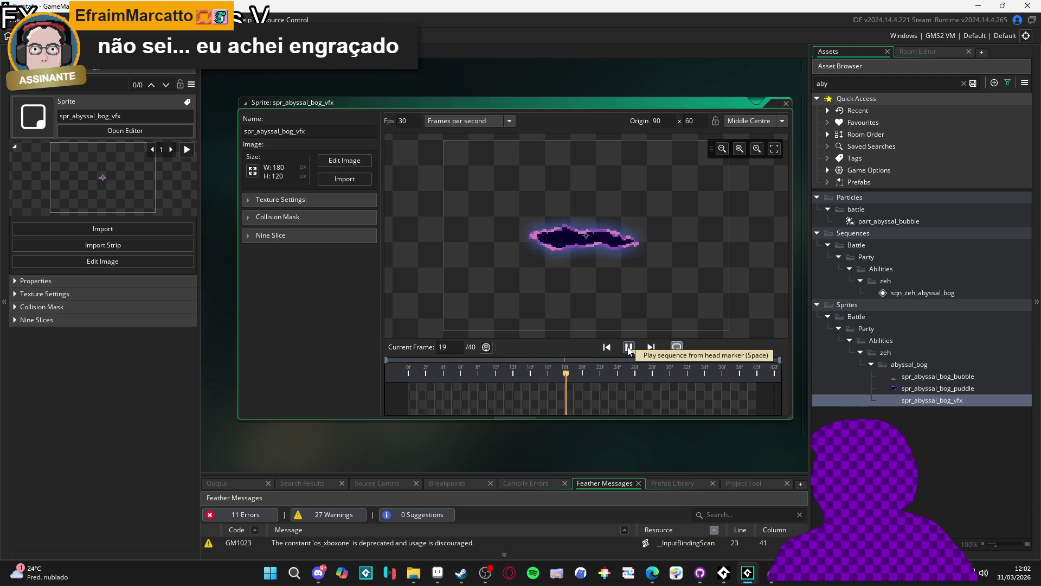
left_click(629, 349)
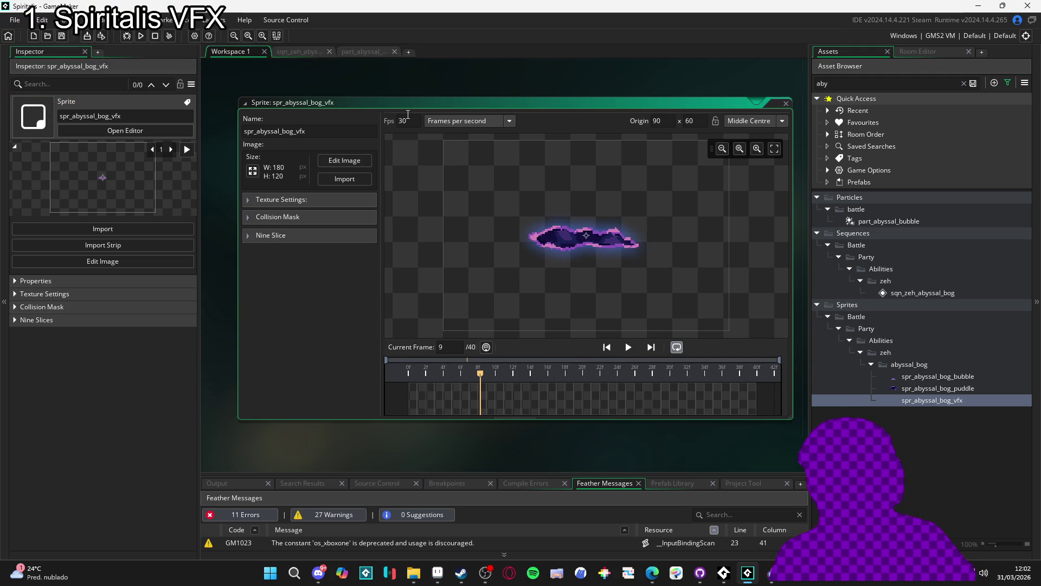
key("BackSpace")
key("BackSpace")
type("20")
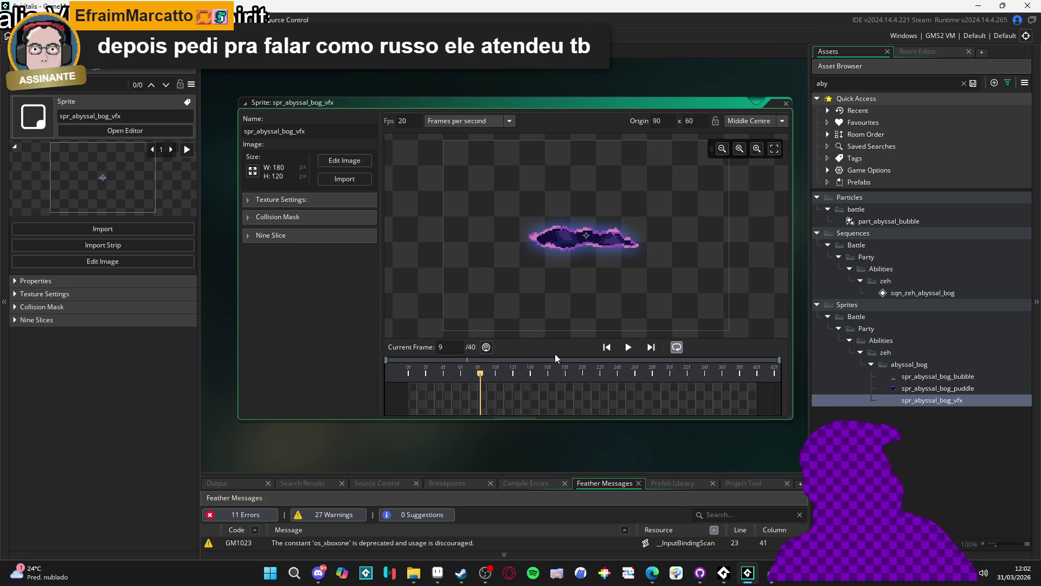
left_click(628, 352)
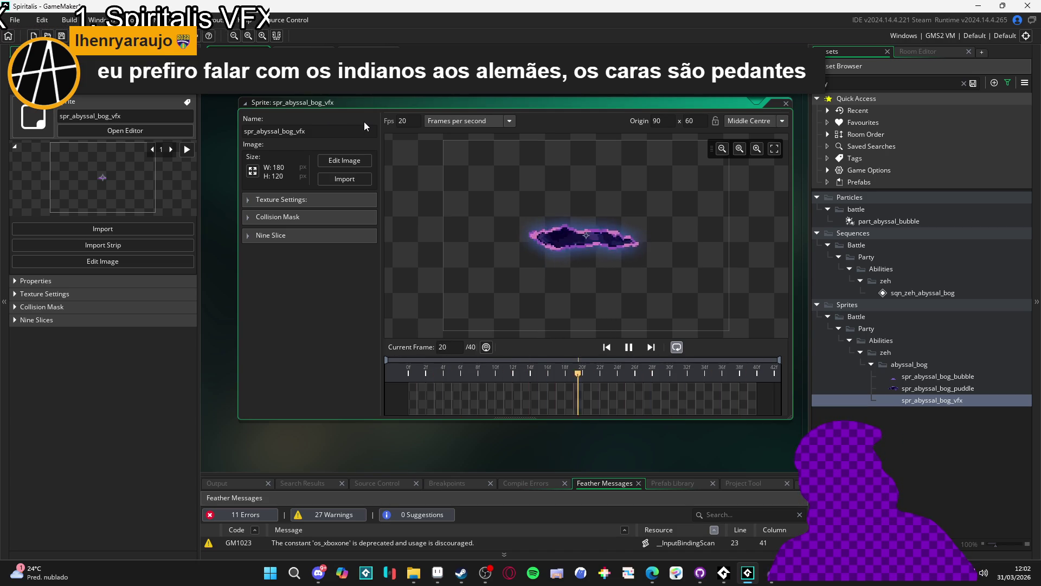
- Lower the playback speed to 16 fps and open the sprite in the image editor
double_click(404, 121)
type("17")
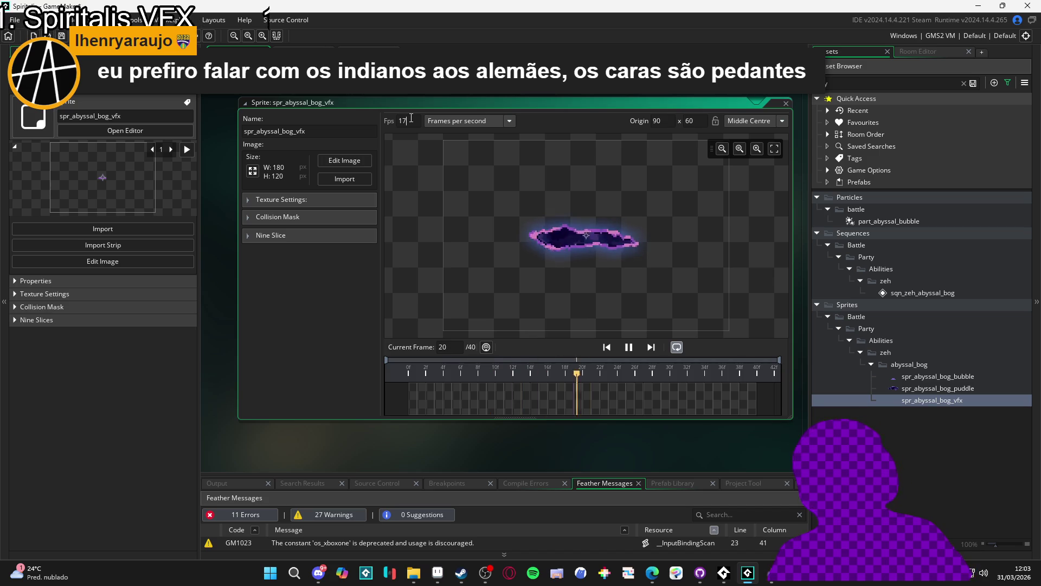
key("BackSpace")
type("6")
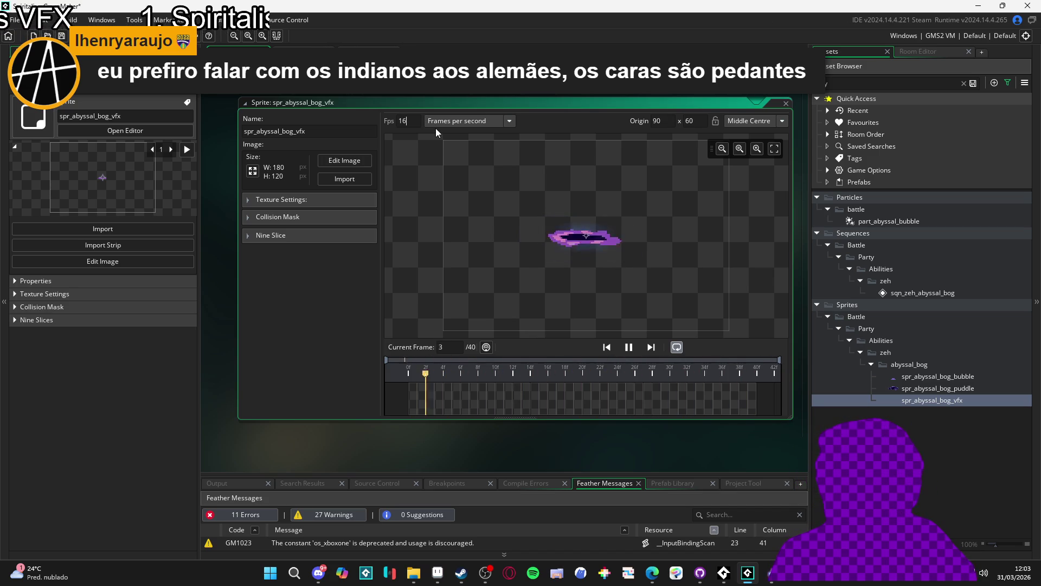
left_click(349, 162)
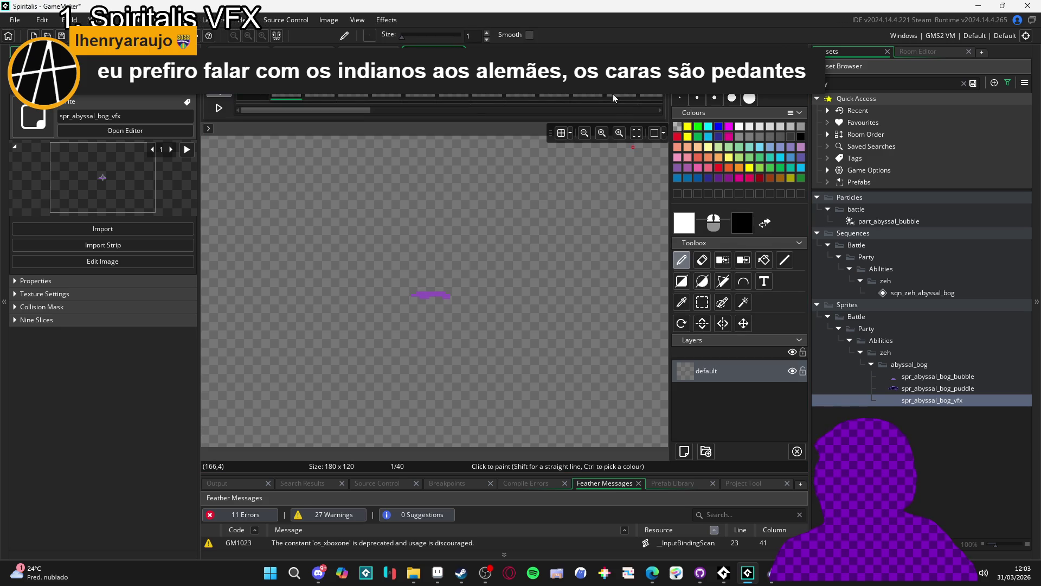
- Trim spr_abyssal_bog_vfx to 85×34, review the bog sprites, and return to the sequence
left_click(328, 20)
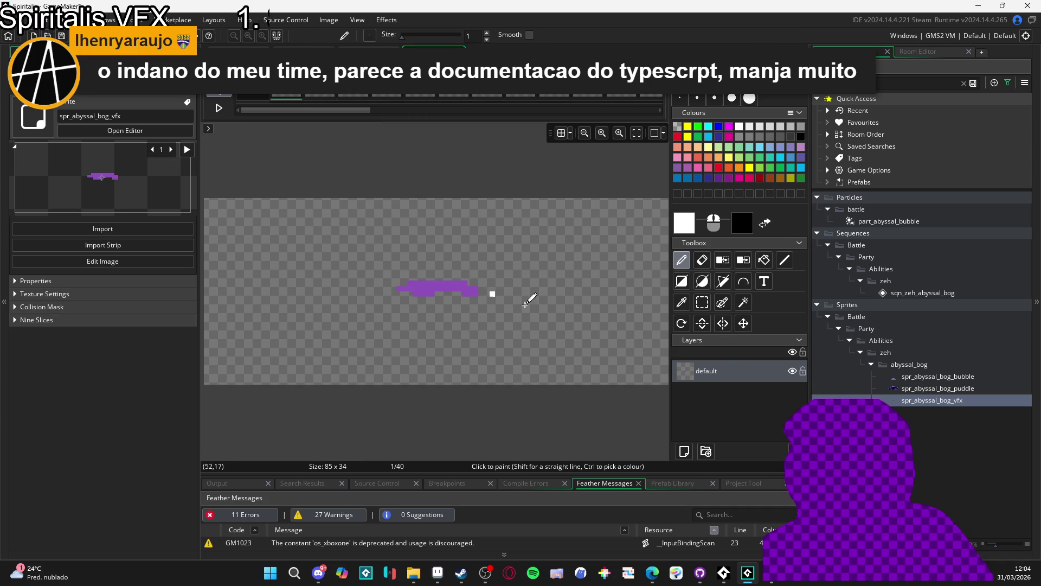
left_click(921, 389)
left_click(915, 378)
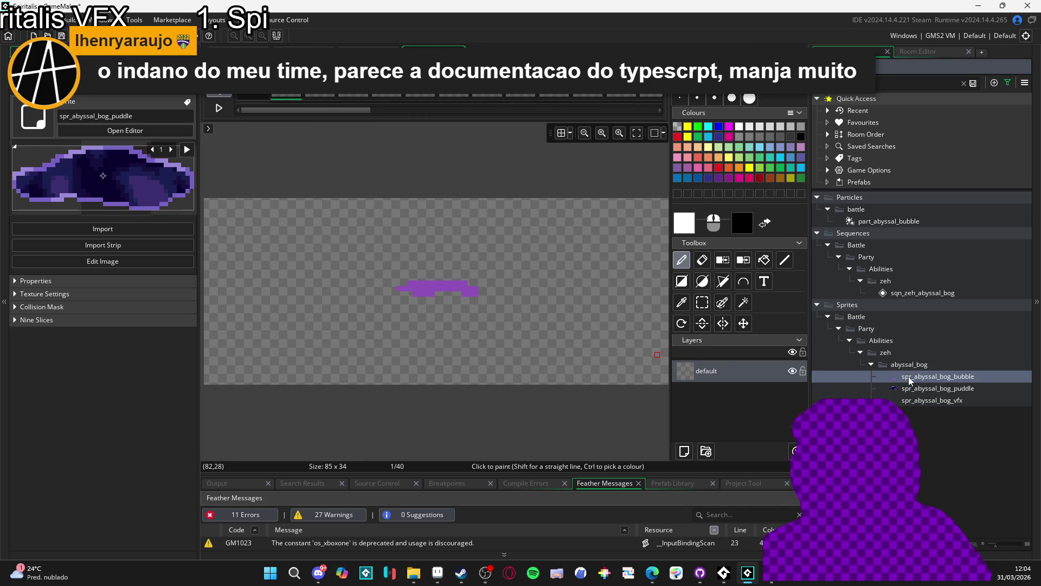
left_click(909, 401)
left_click(922, 388)
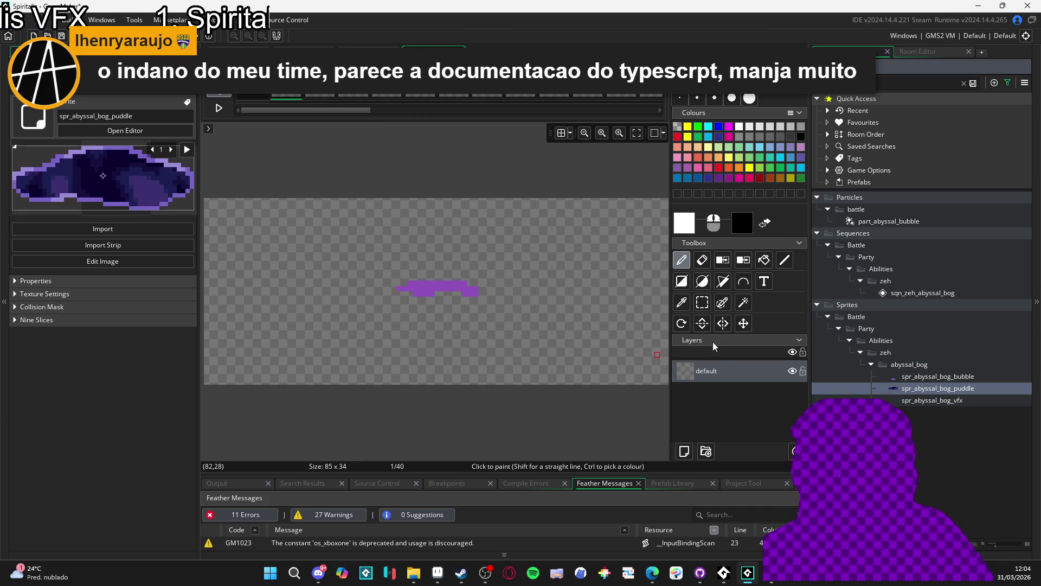
key("ctrl+Tab")
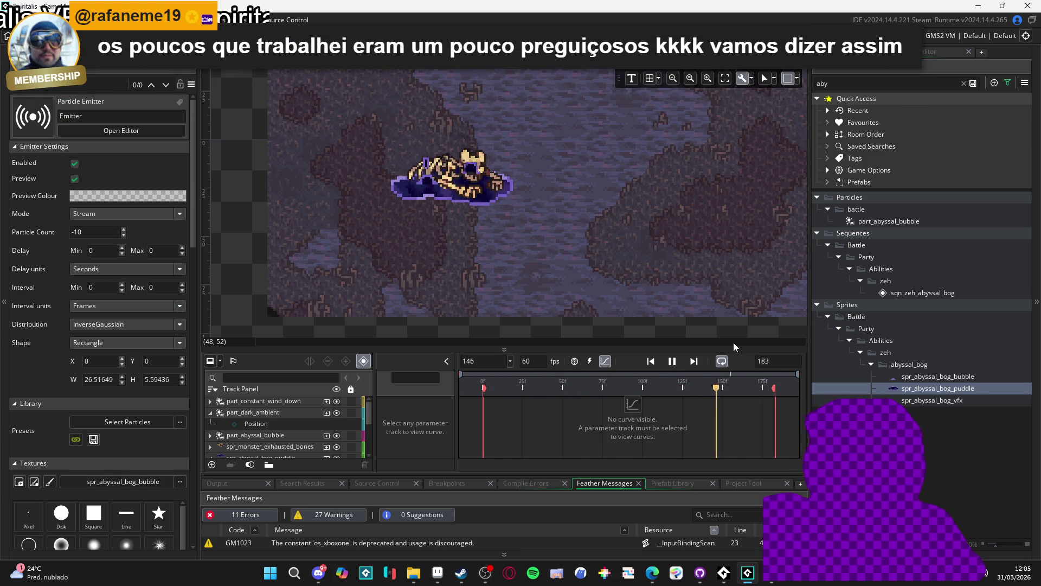
- Enlarge the sequence's track and timeline panel and stop playback
left_click_drag(653, 348, 625, 227)
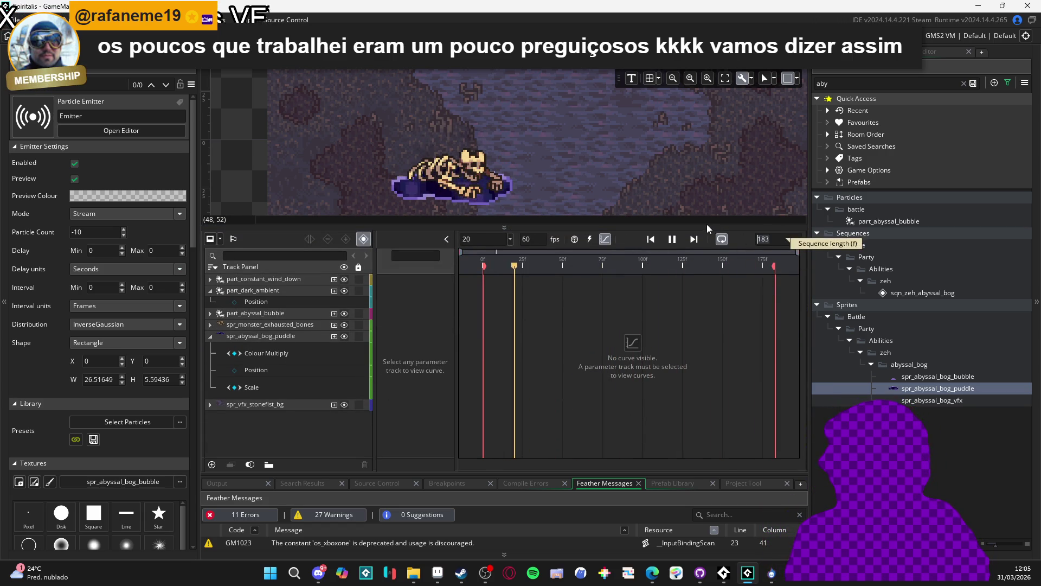
key("space")
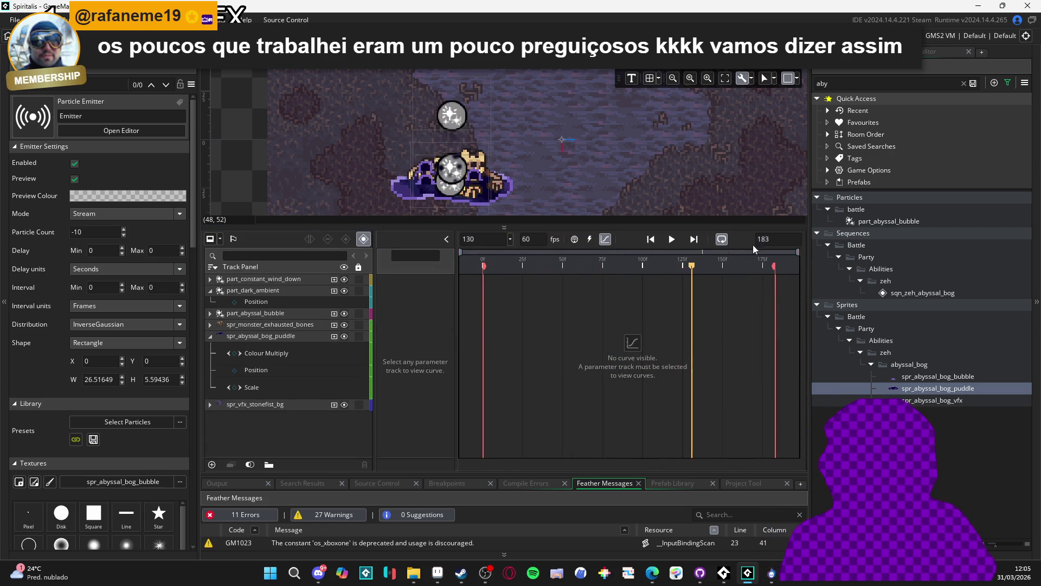